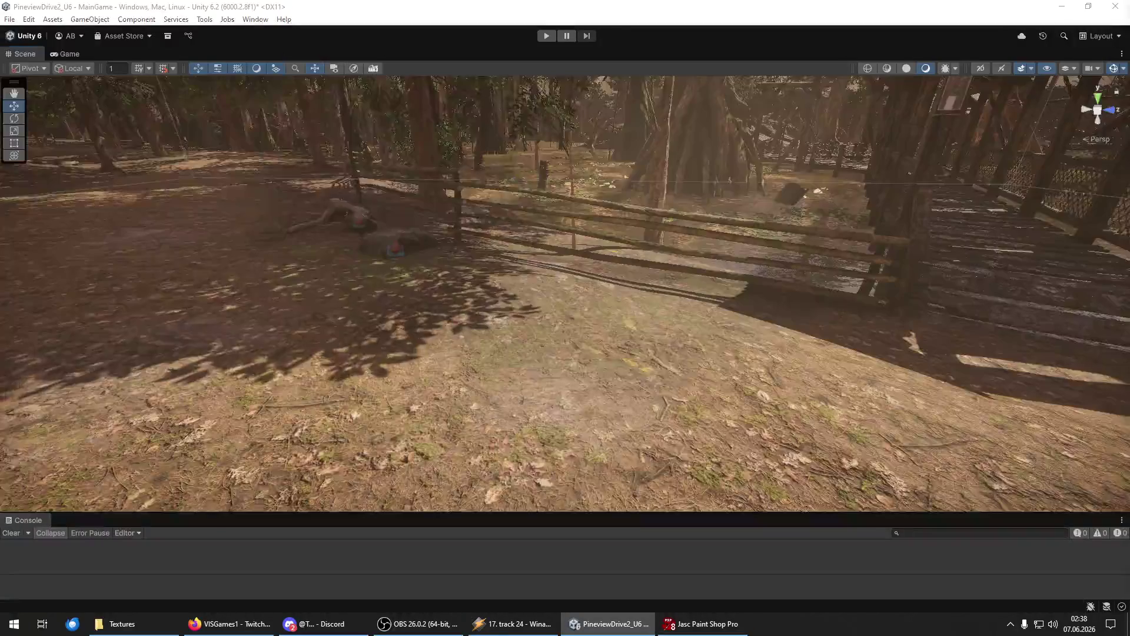
Place a grass clump on the ground by the fence and frame the view on it.
{"action": "left_click", "coordinate": [595, 349]}
{"action": "key", "text": "f"}
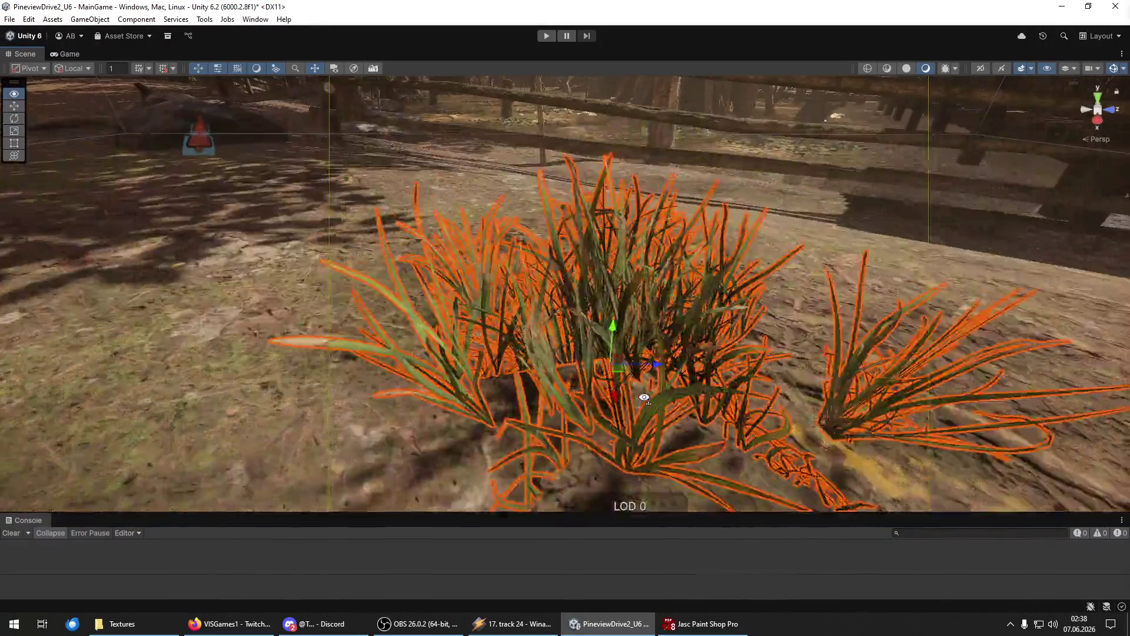
{"action": "scroll", "coordinate": [644, 398], "scroll_direction": "down", "scroll_amount": 5}
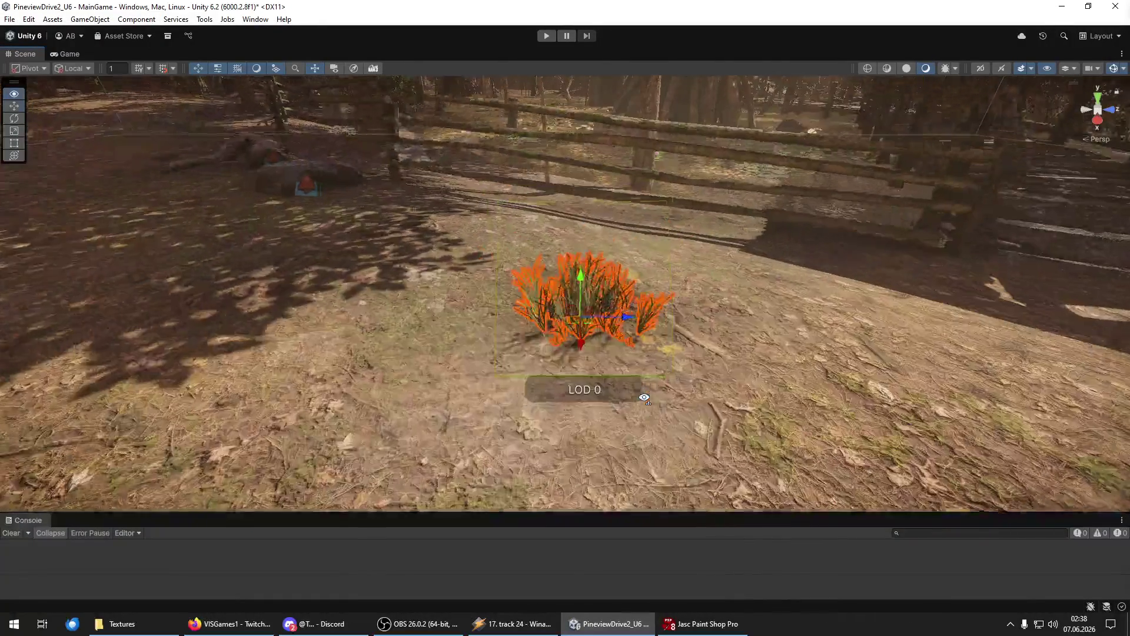
{"action": "key", "text": "Delete"}
Delete the grass clump beside the pine trunk, then undo to restore it.
{"action": "mouse_move", "coordinate": [628, 279]}
{"action": "left_mouse_down"}
{"action": "mouse_move", "coordinate": [613, 222]}
{"action": "mouse_move", "coordinate": [337, 245]}
{"action": "mouse_move", "coordinate": [605, 441]}
{"action": "left_mouse_up"}
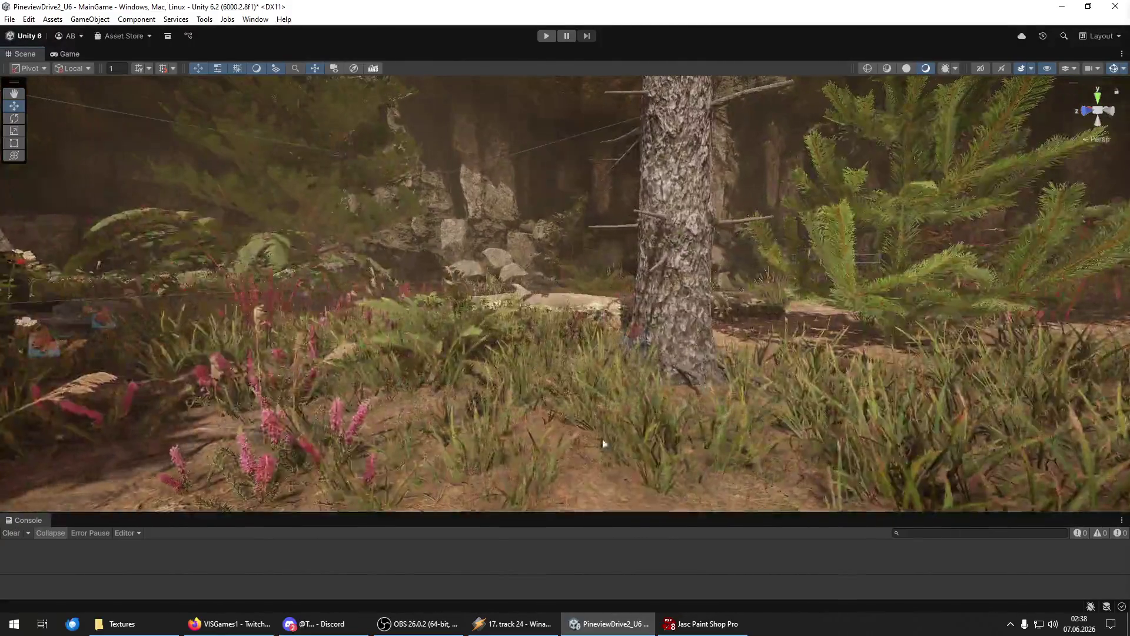
{"action": "left_click", "coordinate": [650, 419]}
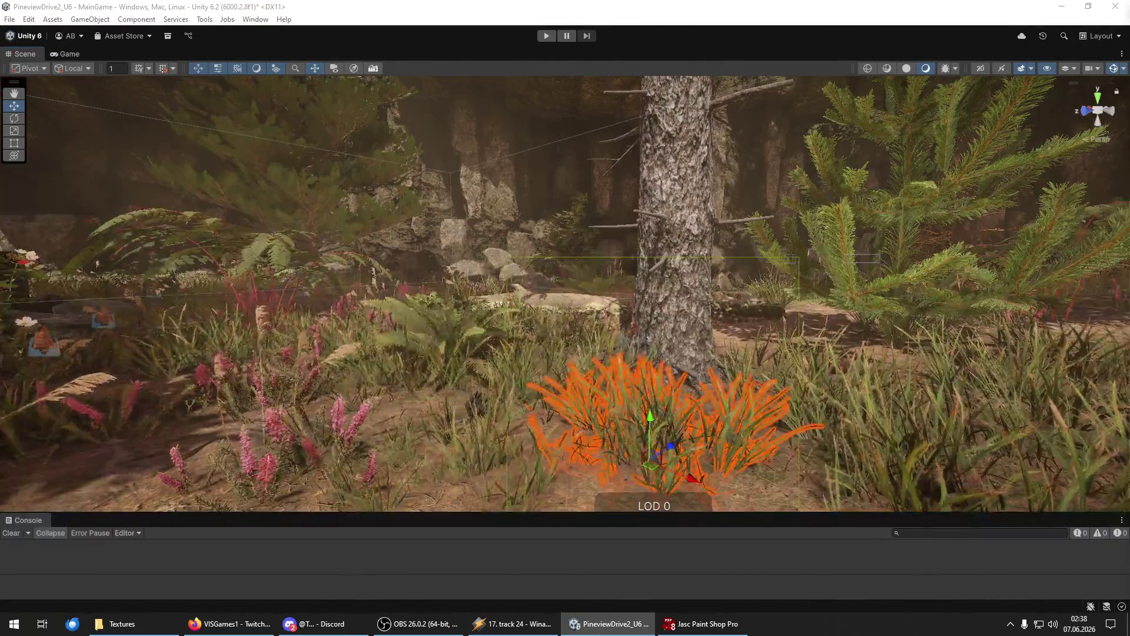
{"action": "key", "text": "Delete"}
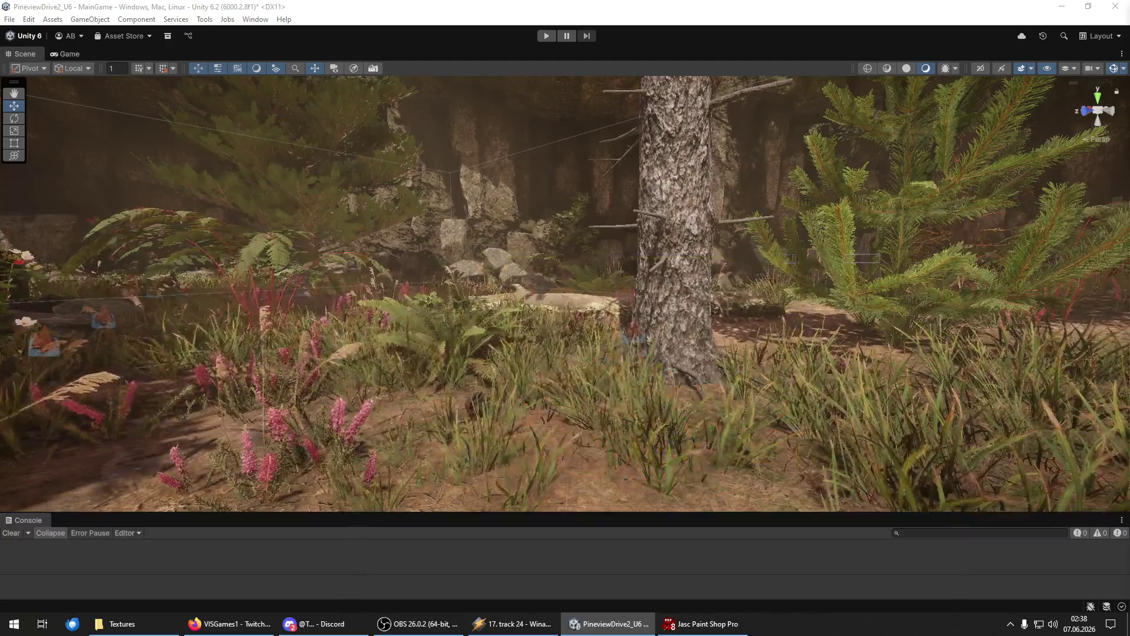
{"action": "key", "text": "ctrl+z"}
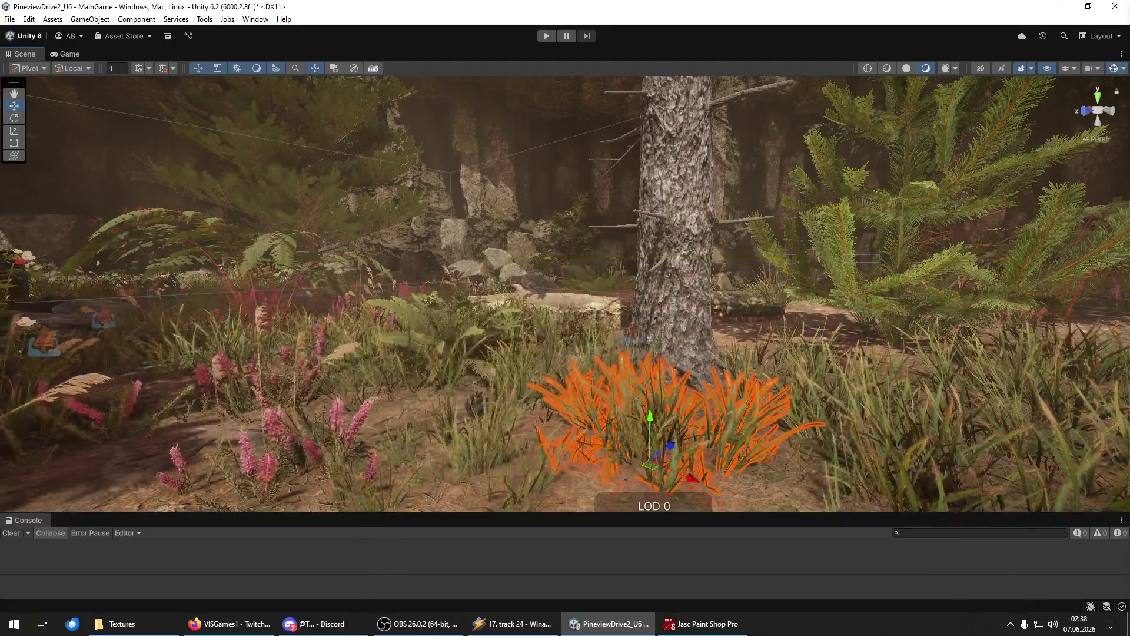
Fly forward along the forest path and bring up the Hierarchy and Inspector window.
{"action": "key", "text": "w"}
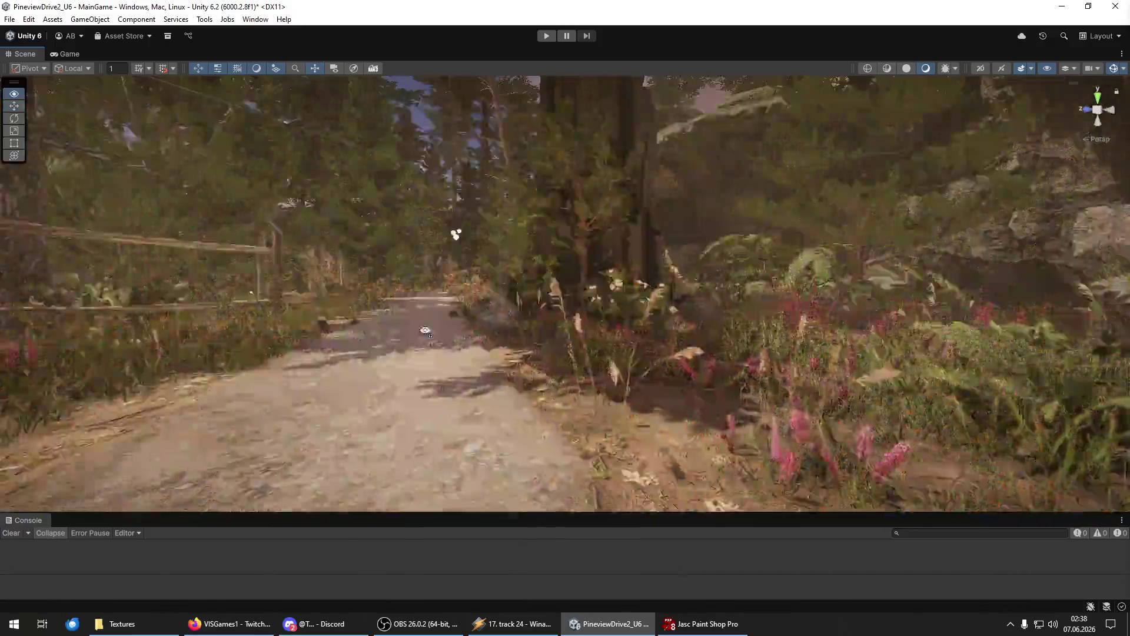
{"action": "key", "text": "w"}
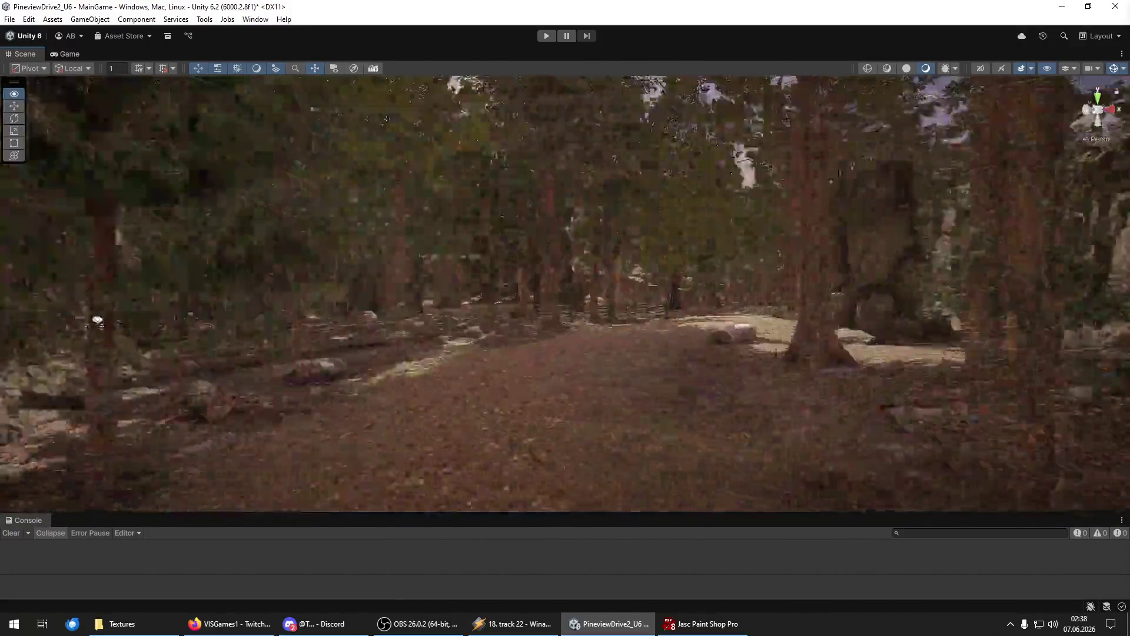
{"action": "key", "text": "w"}
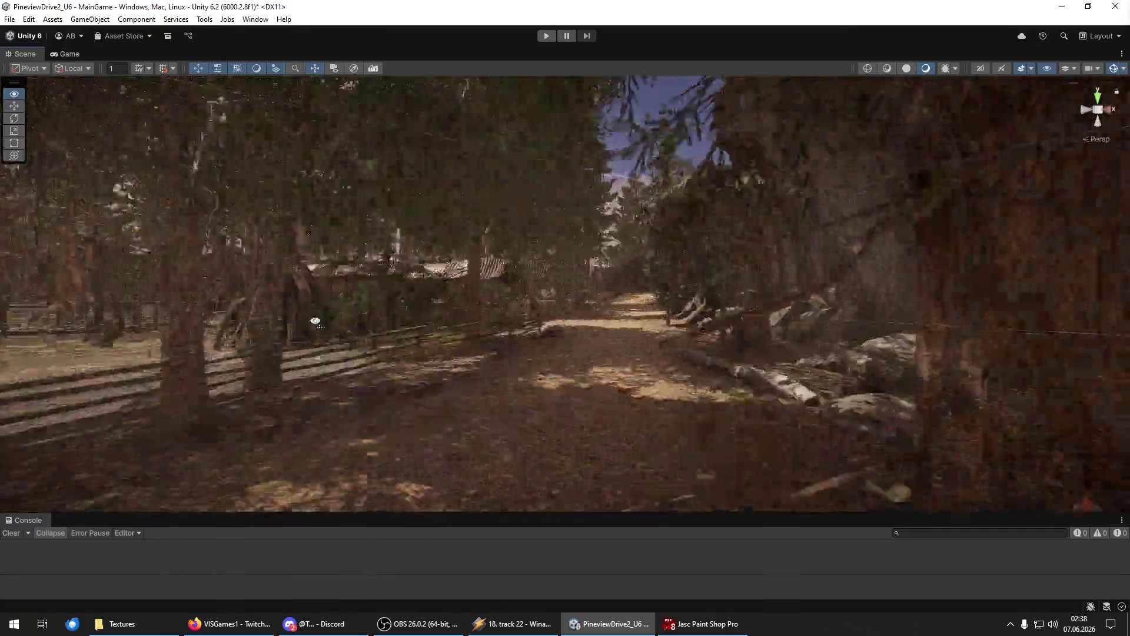
{"action": "key", "text": "w"}
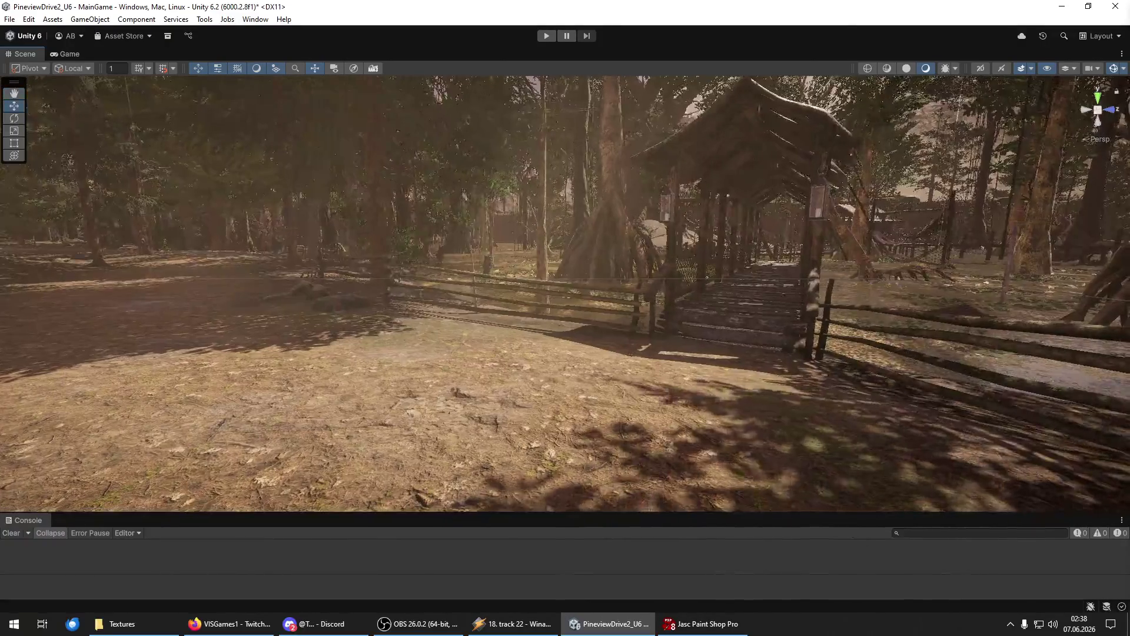
{"action": "scroll", "coordinate": [846, 322], "scroll_direction": "down", "scroll_amount": 5}
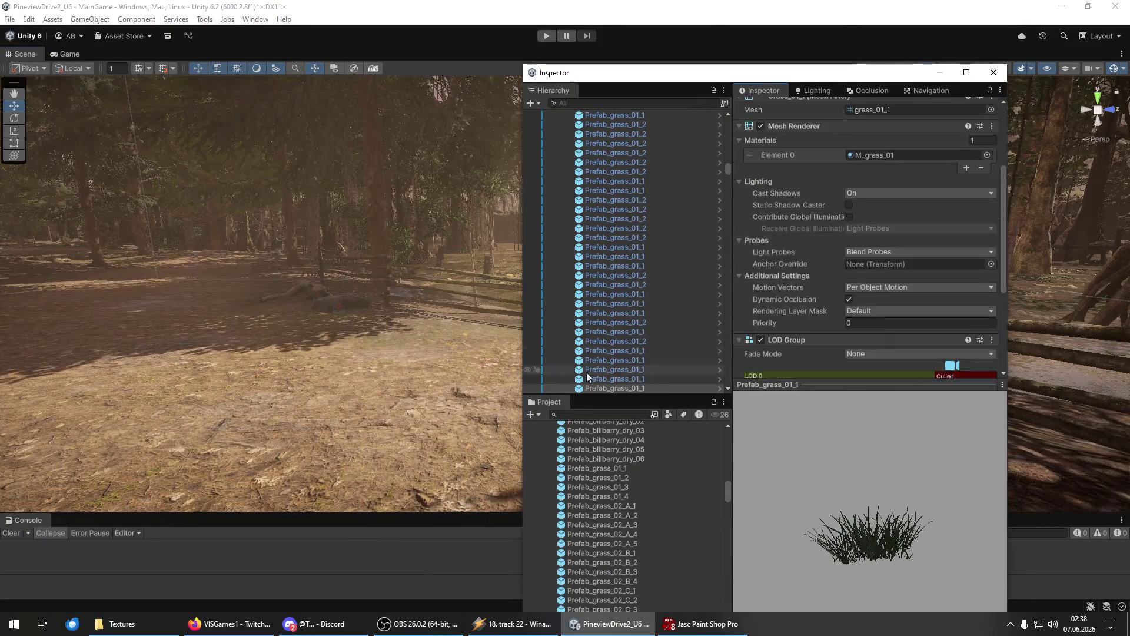
Locate the grass clump's prefab asset in the Project panel and collapse the SceneSwamp group.
{"action": "scroll", "coordinate": [586, 372], "scroll_direction": "up", "scroll_amount": 2}
{"action": "scroll", "coordinate": [669, 263], "scroll_direction": "up", "scroll_amount": 2}
{"action": "scroll", "coordinate": [797, 192], "scroll_direction": "up", "scroll_amount": 5}
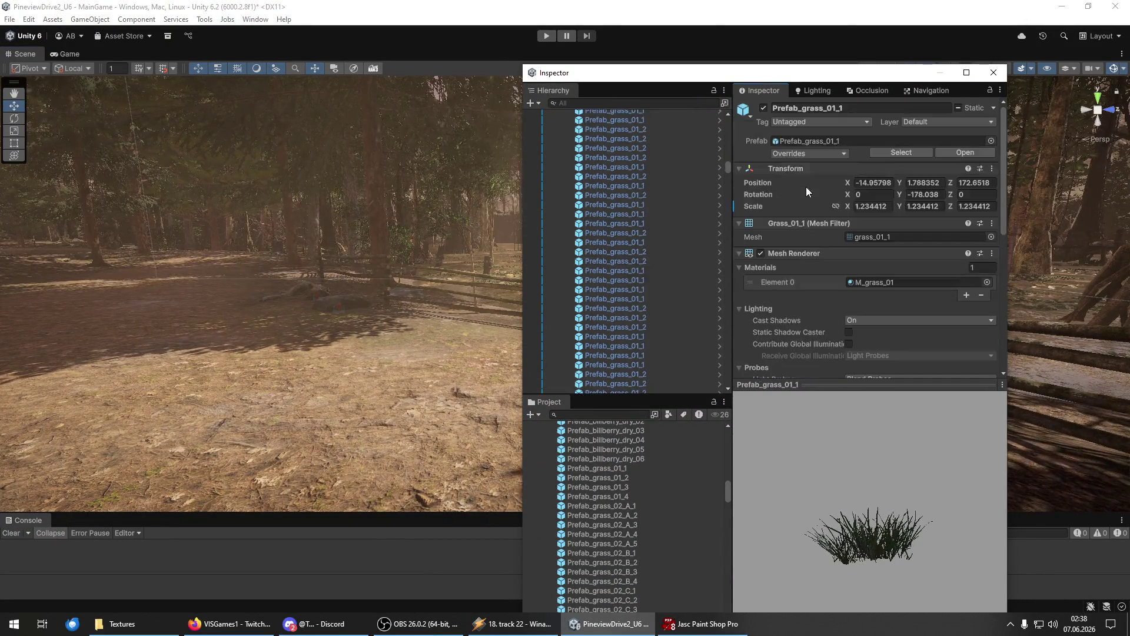
{"action": "left_click", "coordinate": [883, 153]}
{"action": "scroll", "coordinate": [725, 235], "scroll_direction": "up", "scroll_amount": 1}
{"action": "left_click_drag", "start_coordinate": [723, 179], "coordinate": [728, 126]}
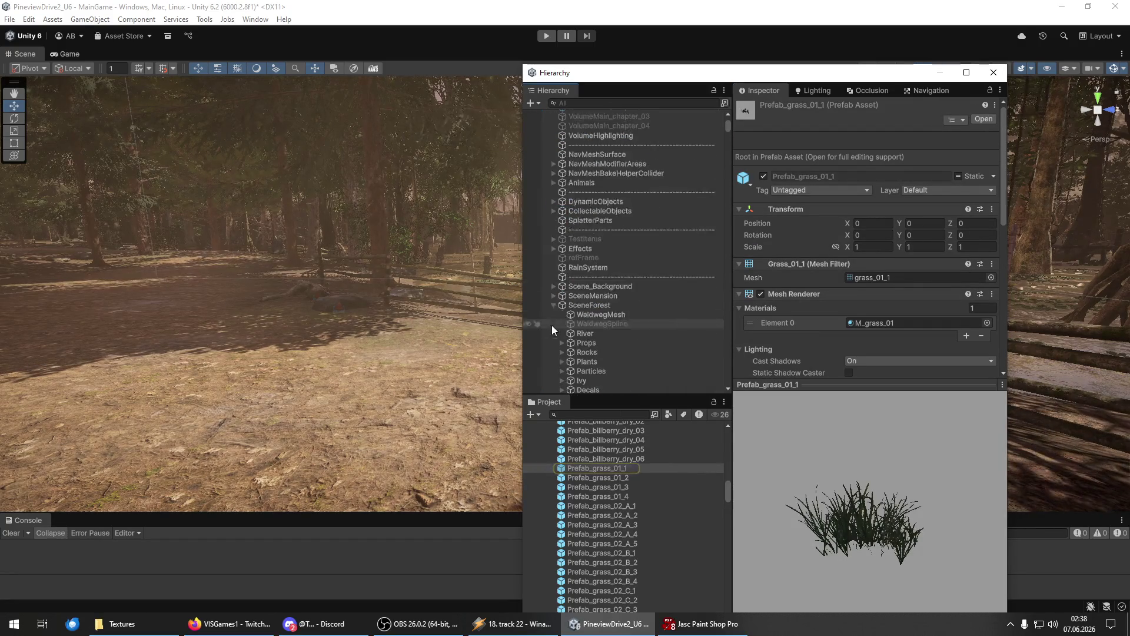
{"action": "scroll", "coordinate": [553, 306], "scroll_direction": "down", "scroll_amount": 5}
{"action": "left_click", "coordinate": [552, 173]}
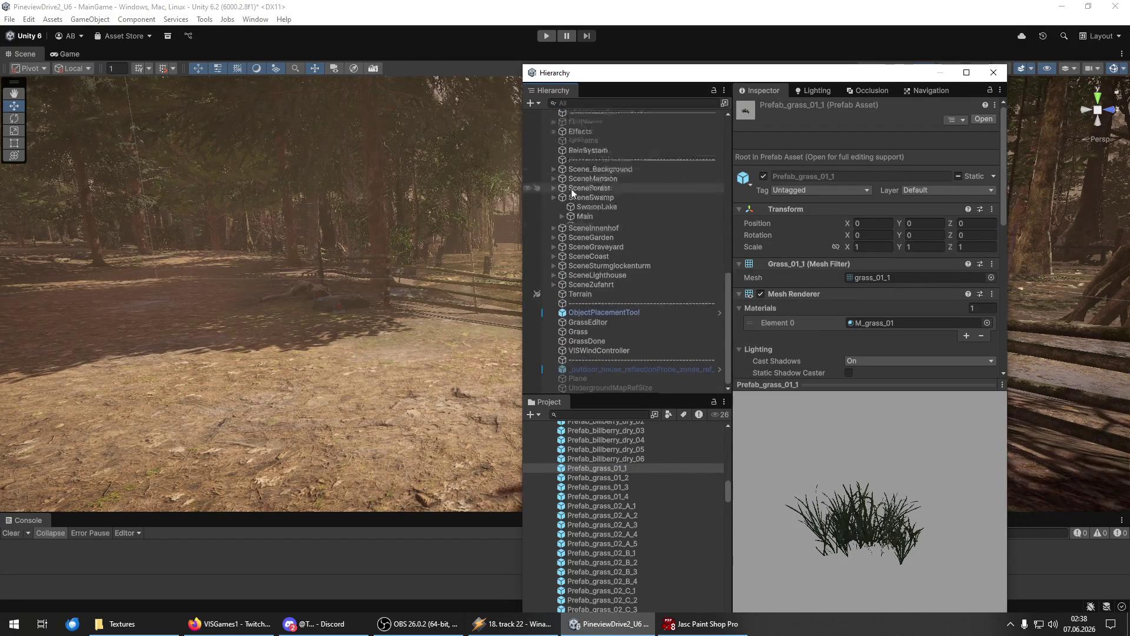
Cut ObjectPlacementTool's Prefabs list to 2 and set Element 0 to Prefab_grass_01_1.
{"action": "left_click", "coordinate": [636, 312]}
{"action": "left_click", "coordinate": [989, 249]}
{"action": "type", "text": "2"}
{"action": "key", "text": "Return"}
{"action": "mouse_move", "coordinate": [617, 465]}
{"action": "left_mouse_down"}
{"action": "mouse_move", "coordinate": [883, 301]}
{"action": "mouse_move", "coordinate": [885, 262]}
{"action": "mouse_move", "coordinate": [659, 465]}
{"action": "mouse_move", "coordinate": [885, 275]}
{"action": "left_mouse_up"}
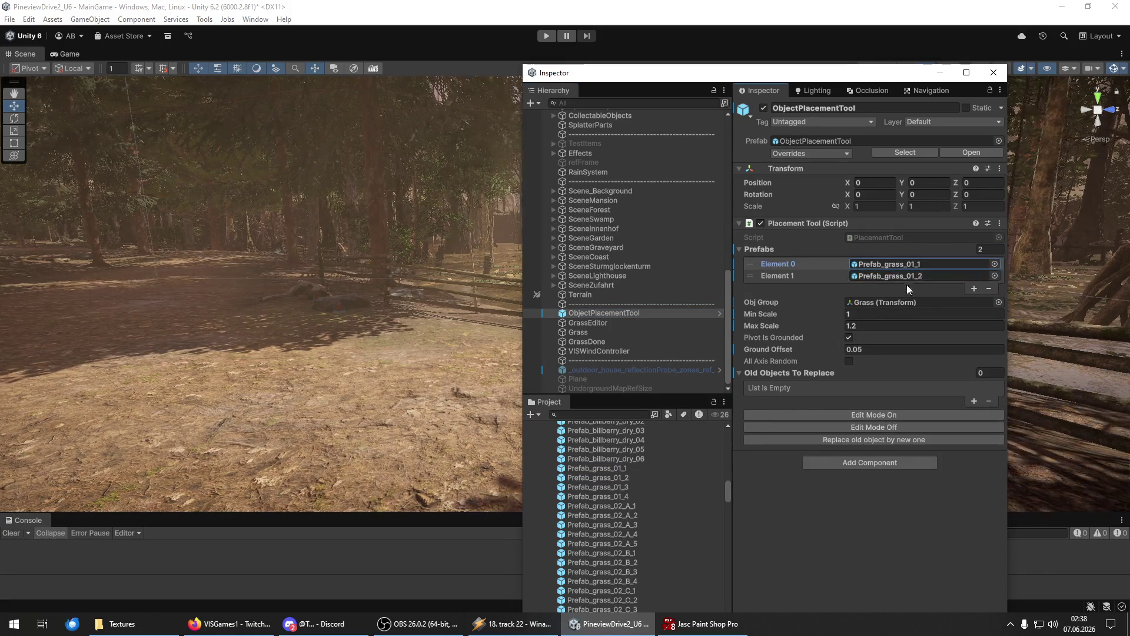
Set the Placement Tool's Min Scale 1.2, Max Scale 1.4 and Ground Offset -0.05.
{"action": "left_click", "coordinate": [862, 315]}
{"action": "type", "text": ".2"}
{"action": "key", "text": "Tab"}
{"action": "type", "text": "1.4"}
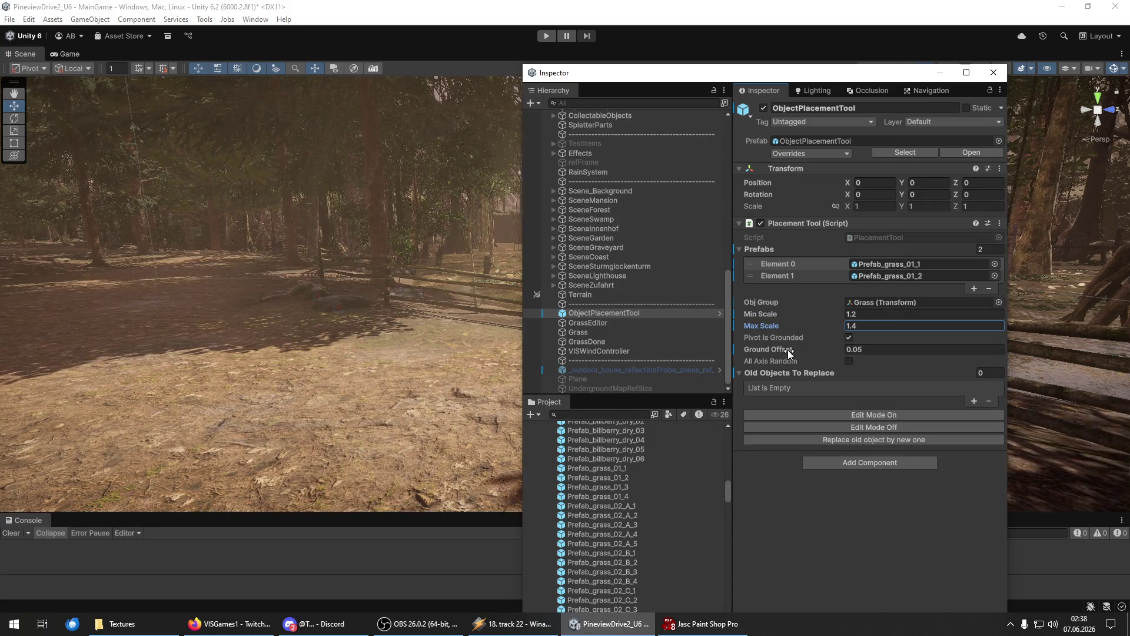
{"action": "left_click", "coordinate": [875, 350]}
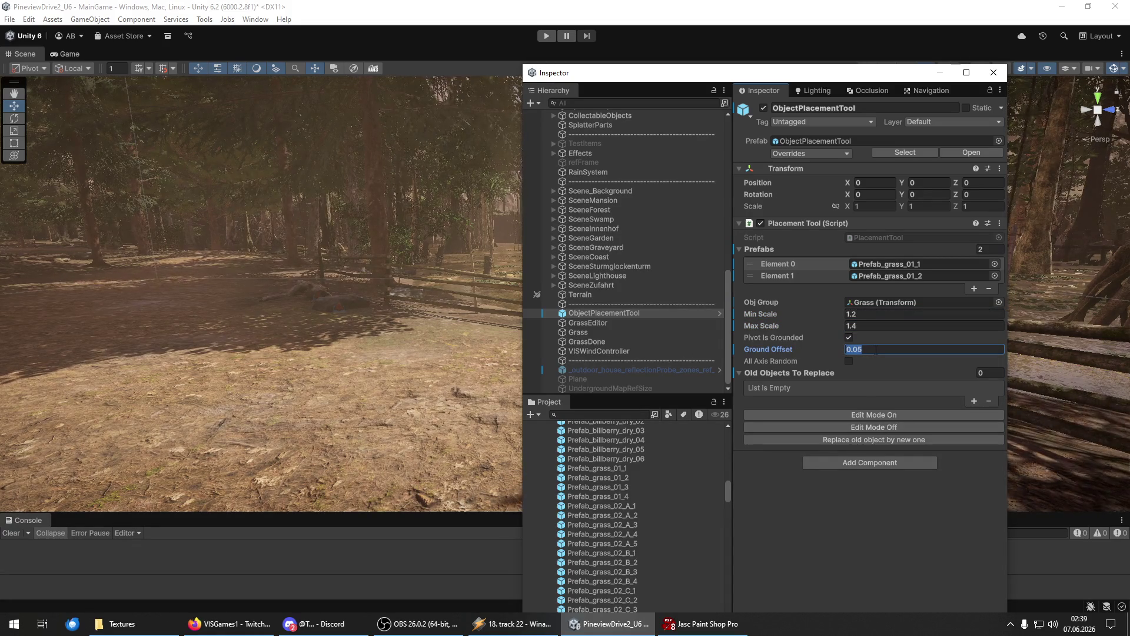
{"action": "type", "text": "-0.05"}
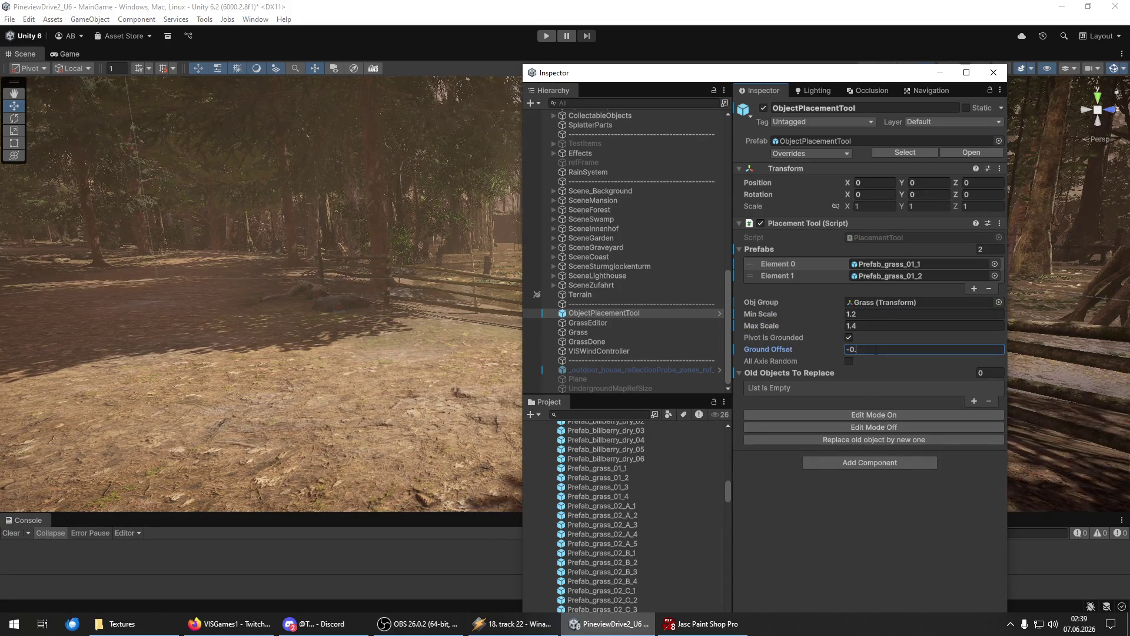
{"action": "left_click", "coordinate": [815, 415]}
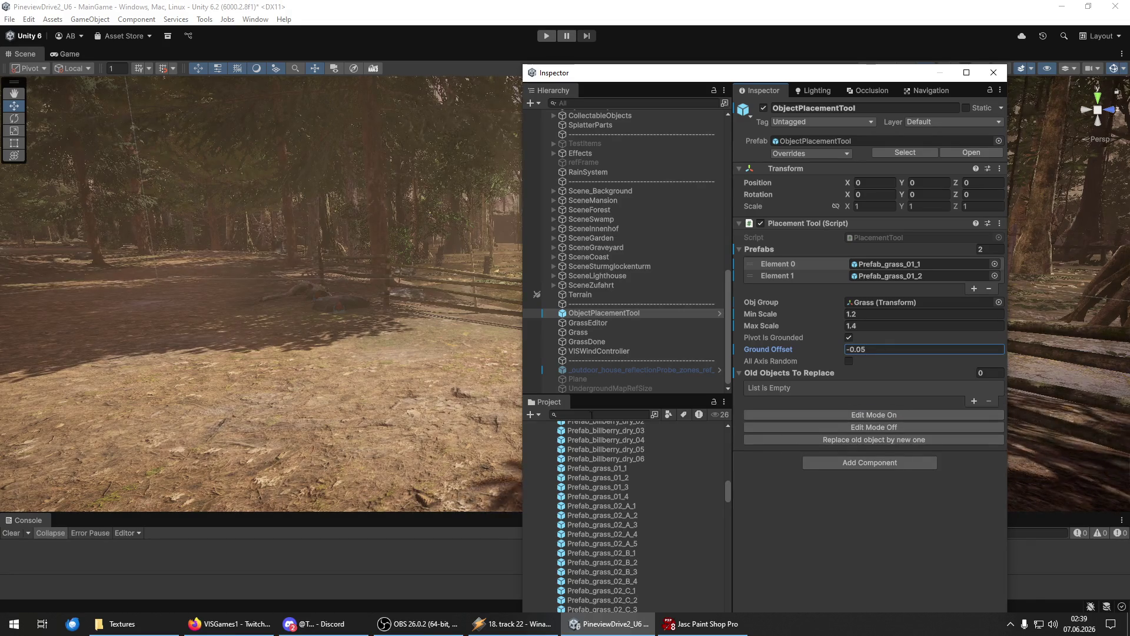
Place two test grass clumps on the ground and move the view closer to them.
{"action": "left_click", "coordinate": [281, 397]}
{"action": "left_click", "coordinate": [377, 415]}
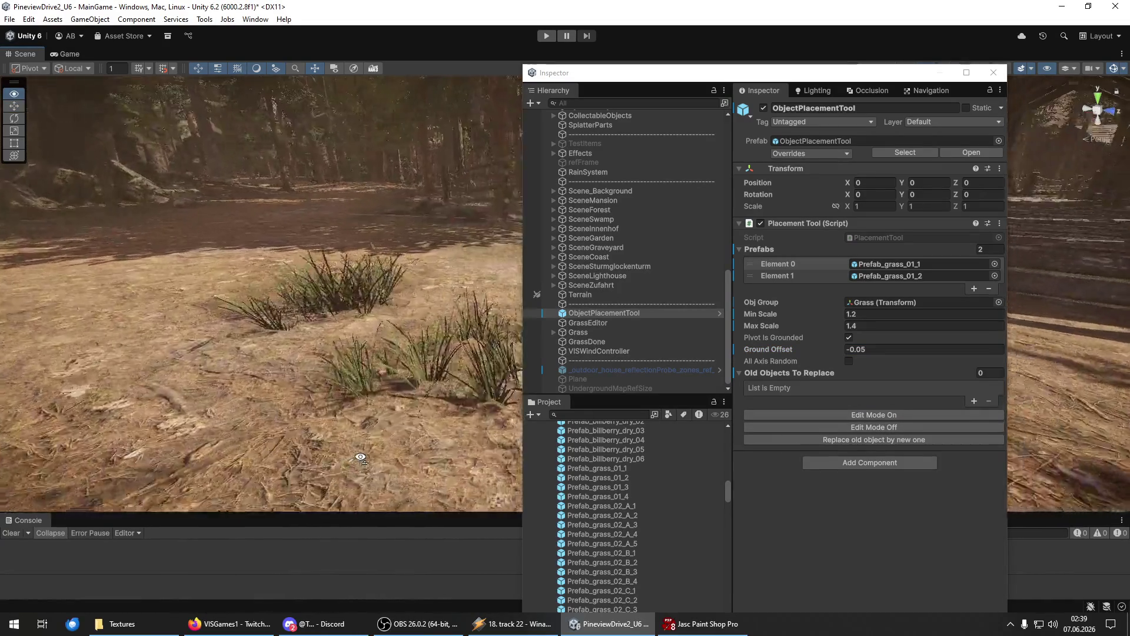
{"action": "scroll", "coordinate": [361, 458], "scroll_direction": "down", "scroll_amount": 5}
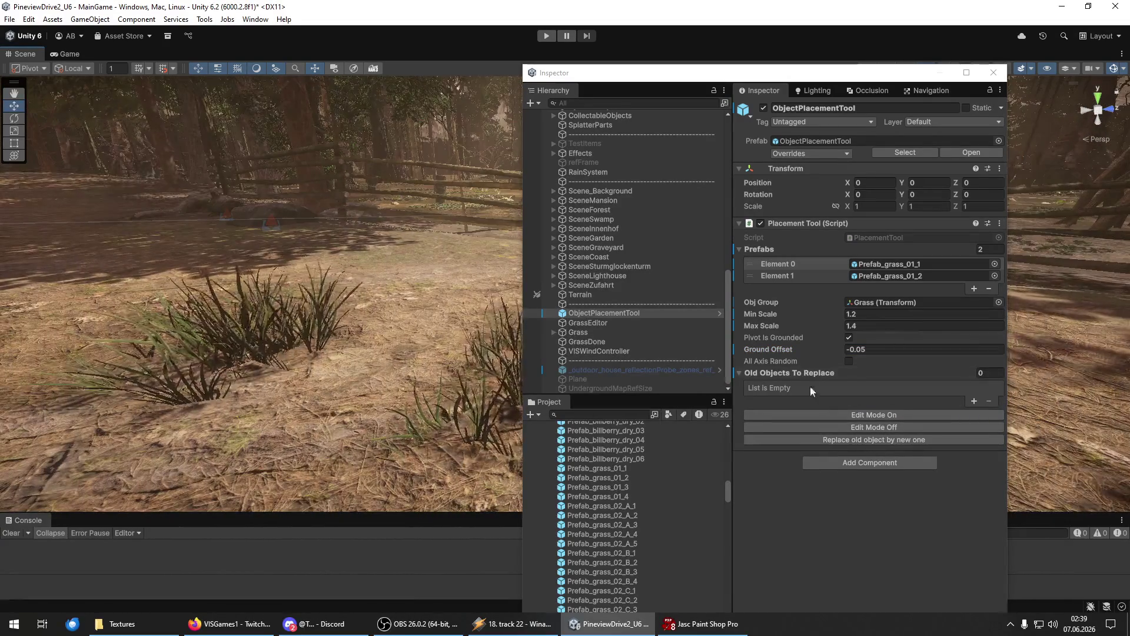
{"action": "mouse_move", "coordinate": [247, 388]}
{"action": "left_mouse_down"}
{"action": "mouse_move", "coordinate": [400, 372]}
{"action": "mouse_move", "coordinate": [412, 436]}
{"action": "mouse_move", "coordinate": [312, 386]}
{"action": "mouse_move", "coordinate": [386, 393]}
{"action": "left_mouse_up"}
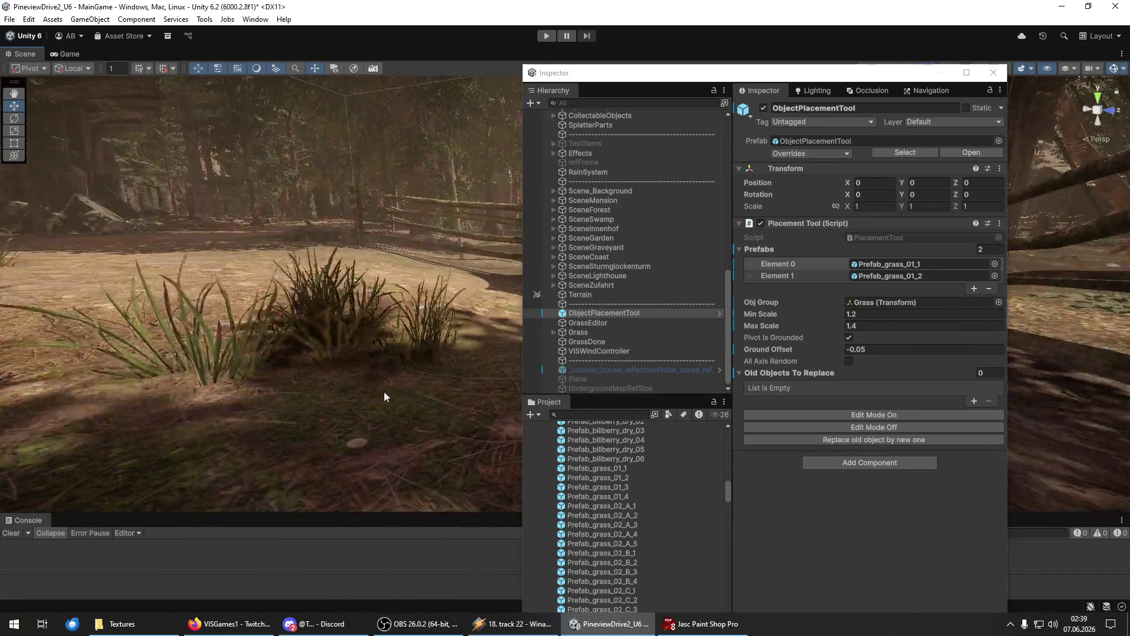
Change Ground Offset to -0.02 and place another test grass clump by the fence.
{"action": "left_click", "coordinate": [880, 350]}
{"action": "type", "text": "-0"}
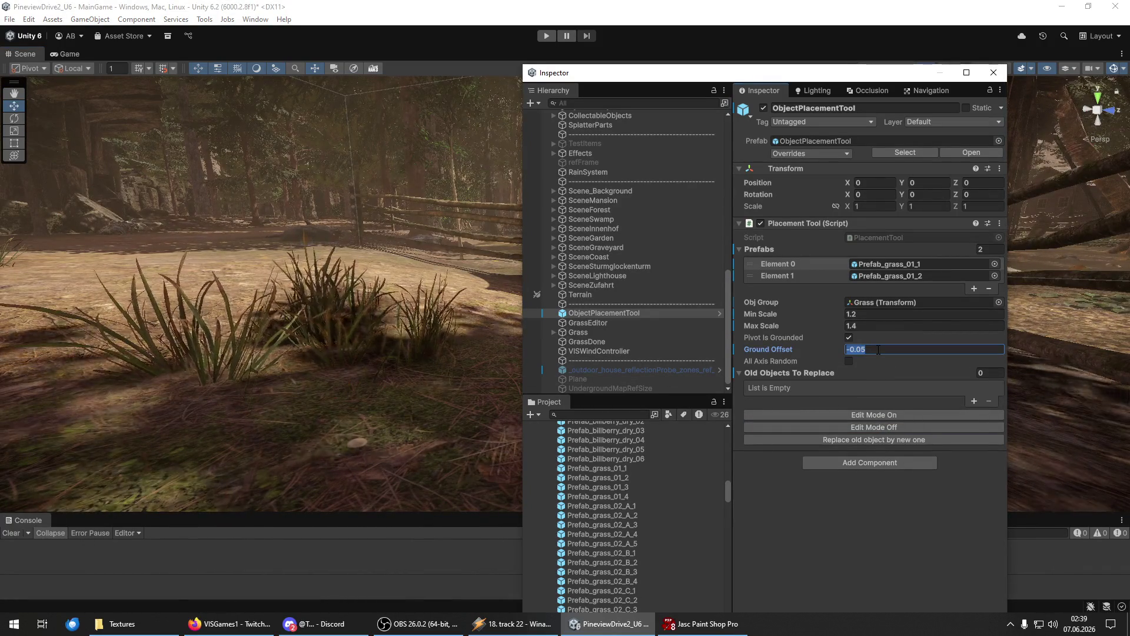
{"action": "type", "text": ".02"}
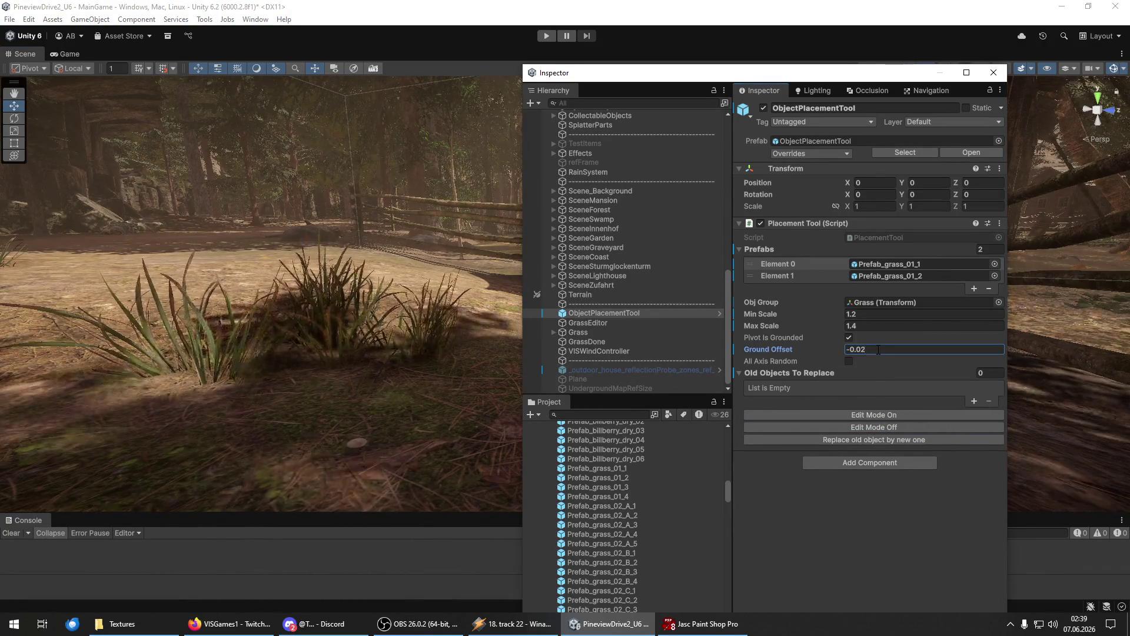
{"action": "mouse_move", "coordinate": [329, 377]}
{"action": "left_mouse_down"}
{"action": "mouse_move", "coordinate": [210, 361]}
{"action": "mouse_move", "coordinate": [337, 393]}
{"action": "mouse_move", "coordinate": [362, 461]}
{"action": "mouse_move", "coordinate": [287, 360]}
{"action": "left_mouse_up"}
{"action": "left_click", "coordinate": [288, 359]}
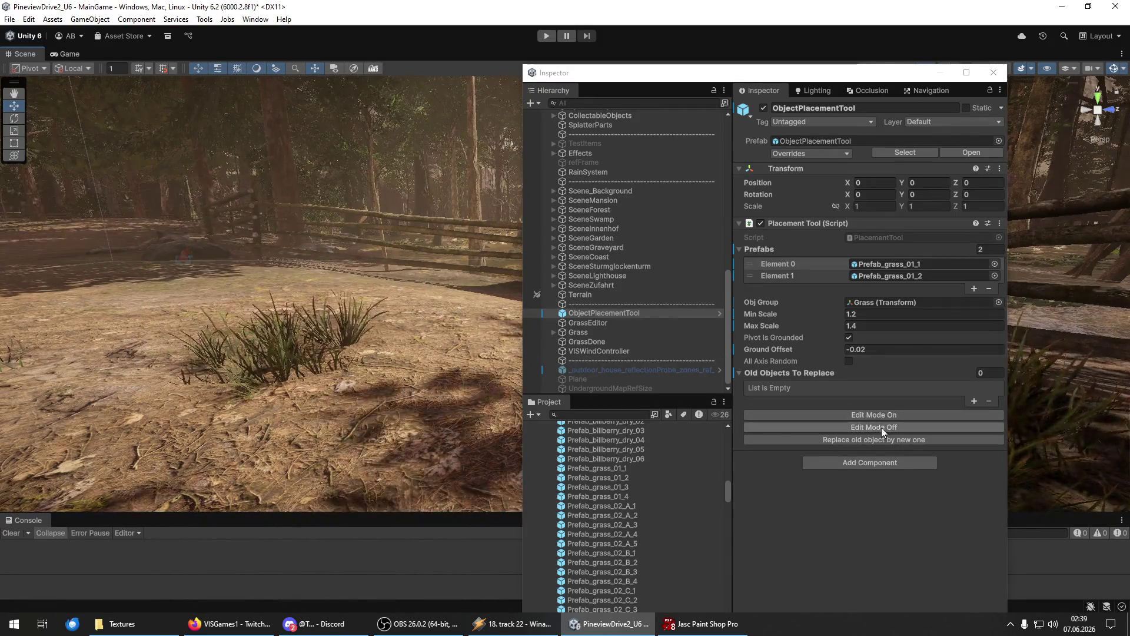
Select all the test grass clumps under Grass and delete them.
{"action": "left_click", "coordinate": [605, 339]}
{"action": "scroll", "coordinate": [638, 360], "scroll_direction": "down", "scroll_amount": 3}
{"action": "left_click", "coordinate": [628, 332], "text": "shift"}
{"action": "key", "text": "Delete"}
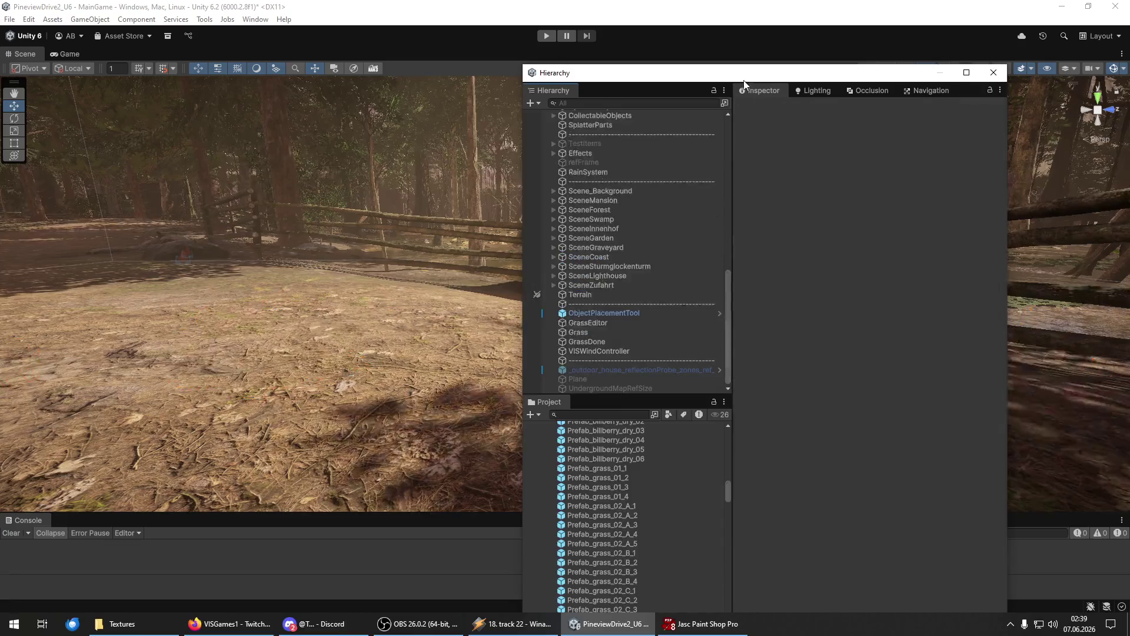
Drag the floating Hierarchy/Inspector window off-screen and turn the view toward the forest path.
{"action": "left_click_drag", "start_coordinate": [743, 72], "coordinate": [841, 49]}
{"action": "left_click_drag", "start_coordinate": [706, 49], "coordinate": [1129, 23]}
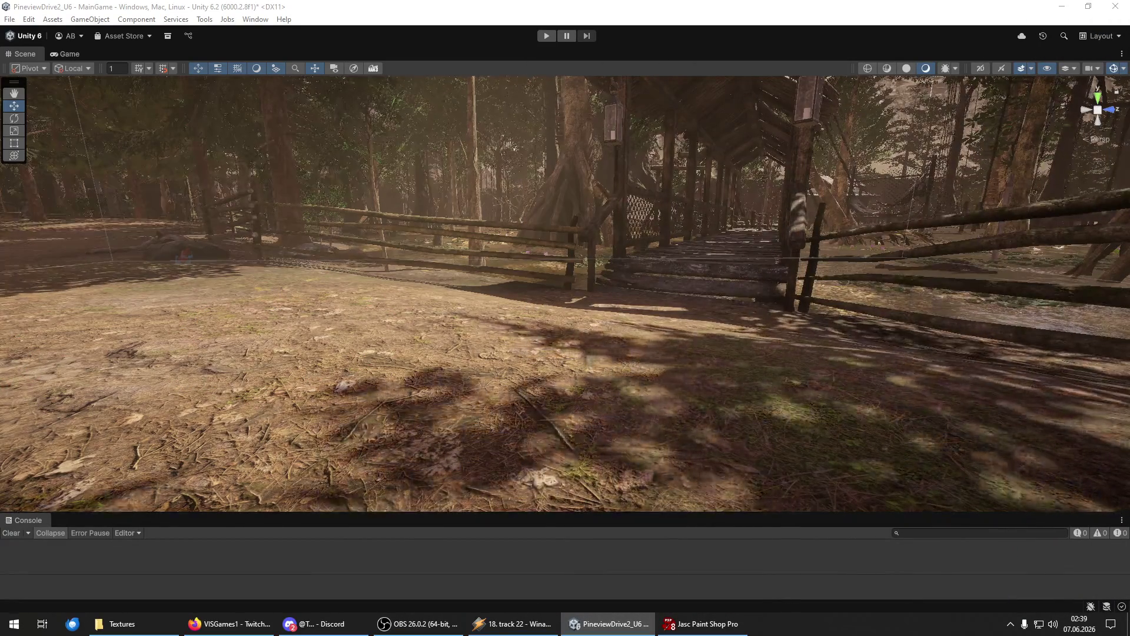
{"action": "mouse_move", "coordinate": [927, 299]}
{"action": "left_mouse_down"}
{"action": "mouse_move", "coordinate": [449, 315]}
{"action": "mouse_move", "coordinate": [434, 255]}
{"action": "left_mouse_up"}
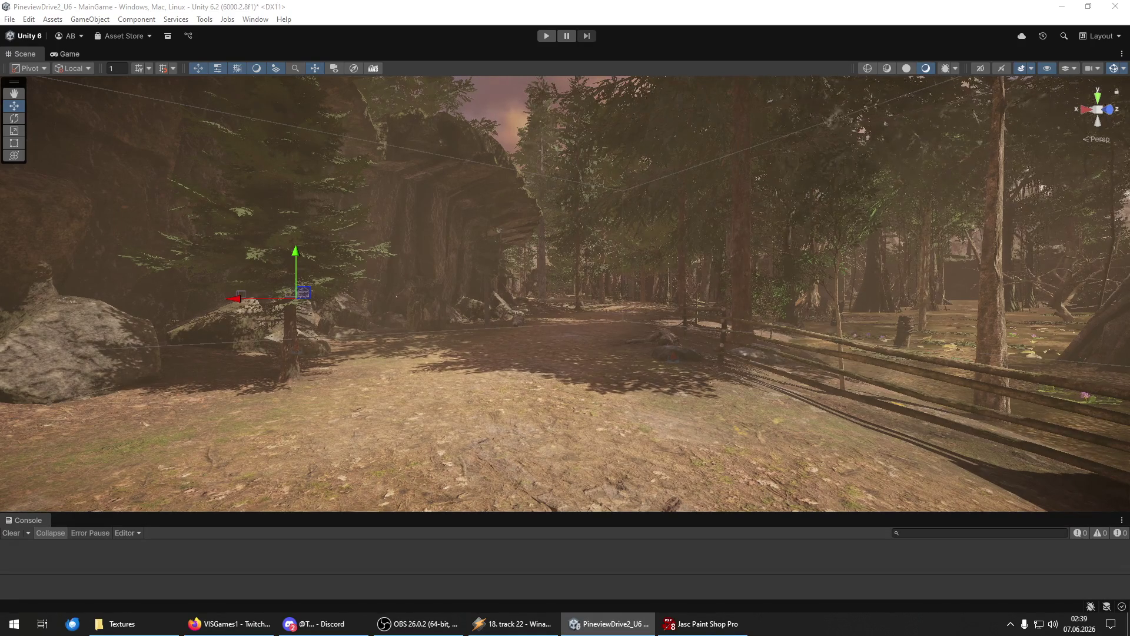
{"action": "left_click", "coordinate": [4, 21]}
Save the project and the scene from the File menu.
{"action": "left_click", "coordinate": [44, 144]}
{"action": "left_click", "coordinate": [7, 19]}
{"action": "left_click", "coordinate": [23, 75]}
Close Paint Shop Pro, then save the scene and the whole project again.
{"action": "left_click", "coordinate": [706, 625]}
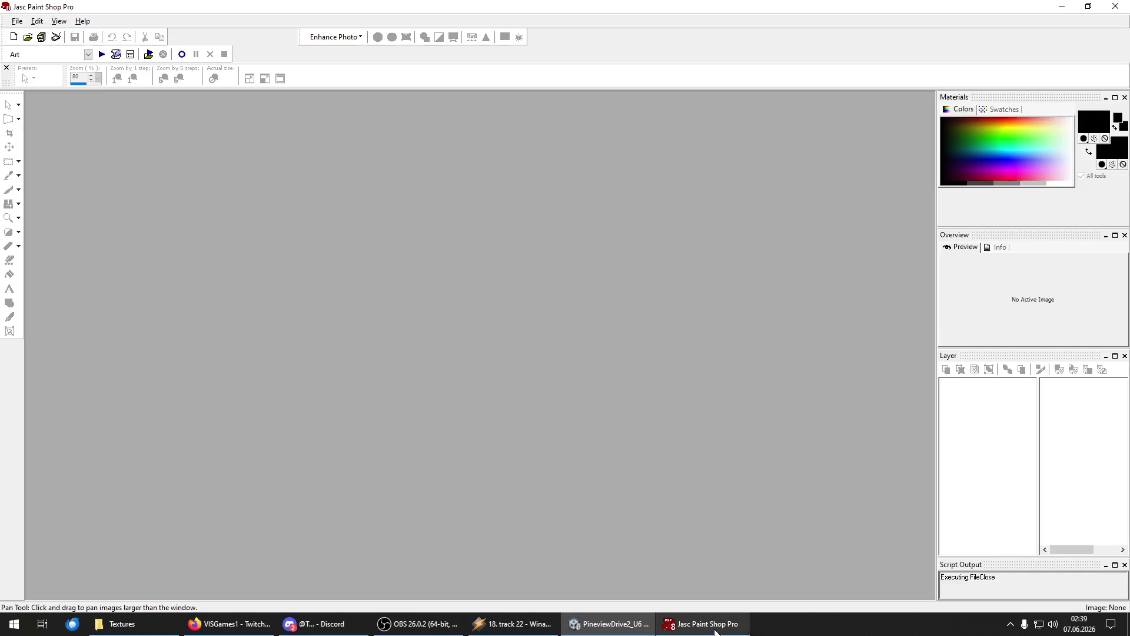
{"action": "left_click", "coordinate": [1115, 6]}
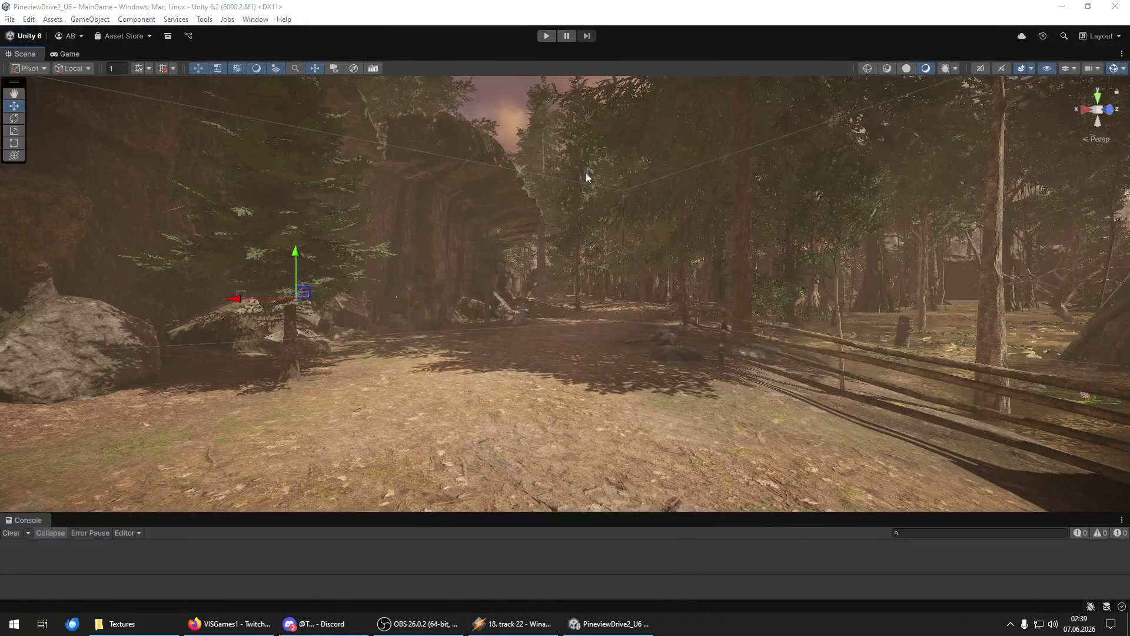
{"action": "left_click", "coordinate": [8, 20]}
{"action": "left_click", "coordinate": [23, 76]}
{"action": "left_click", "coordinate": [9, 19]}
{"action": "left_click", "coordinate": [70, 146]}
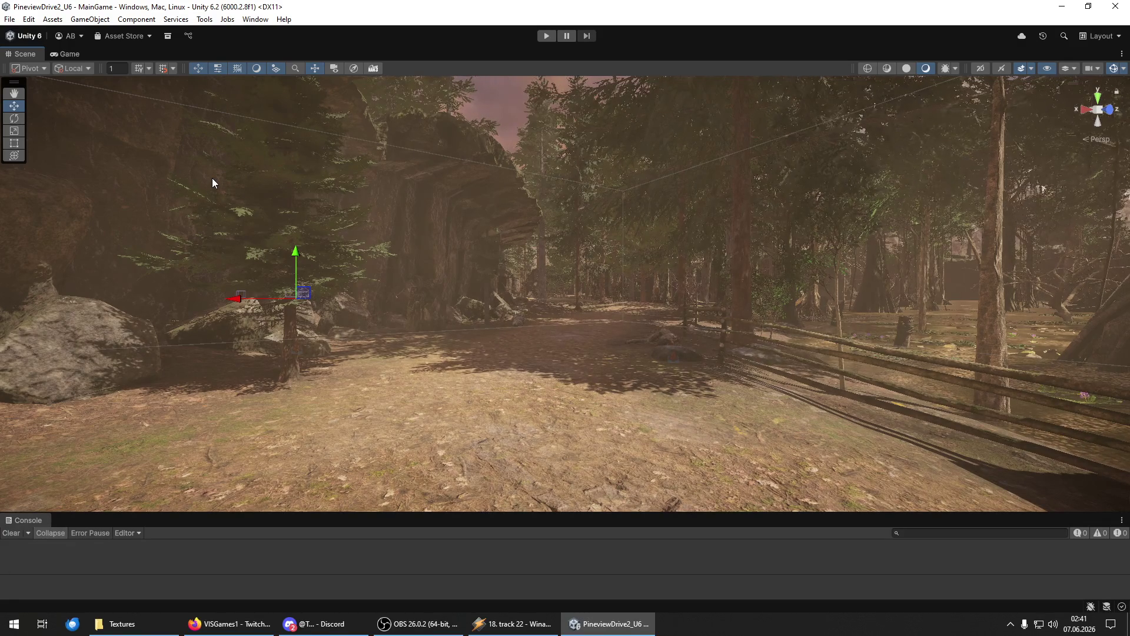
Fly to the end of the fence by the rock and paint grass tufts beside it.
{"action": "key", "text": "w"}
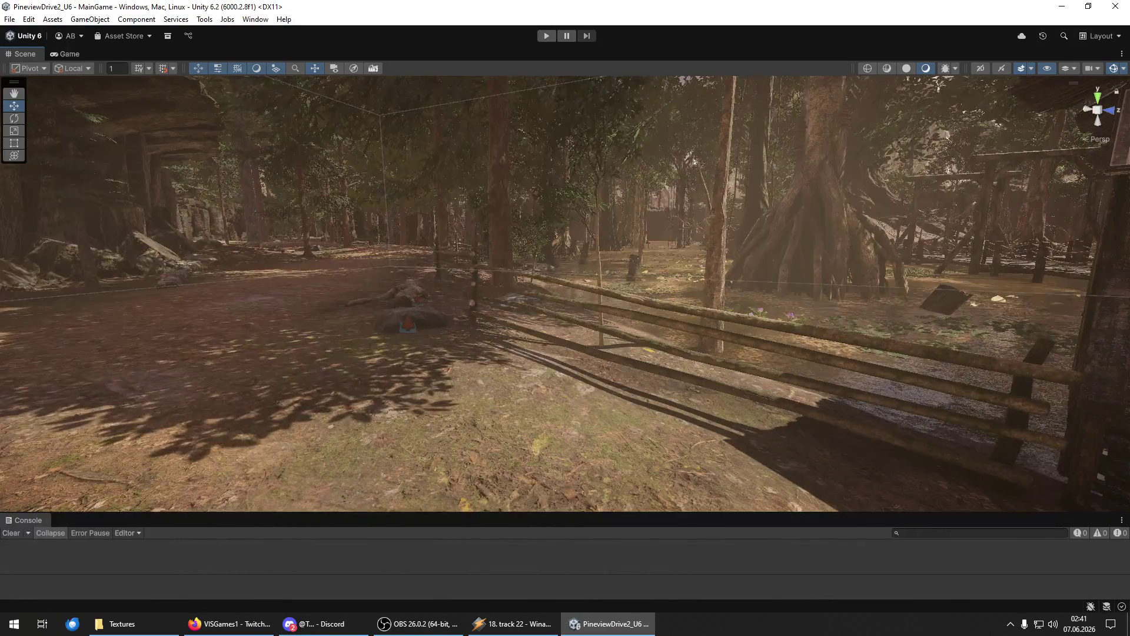
{"action": "key", "text": "w"}
{"action": "key", "text": "w"}
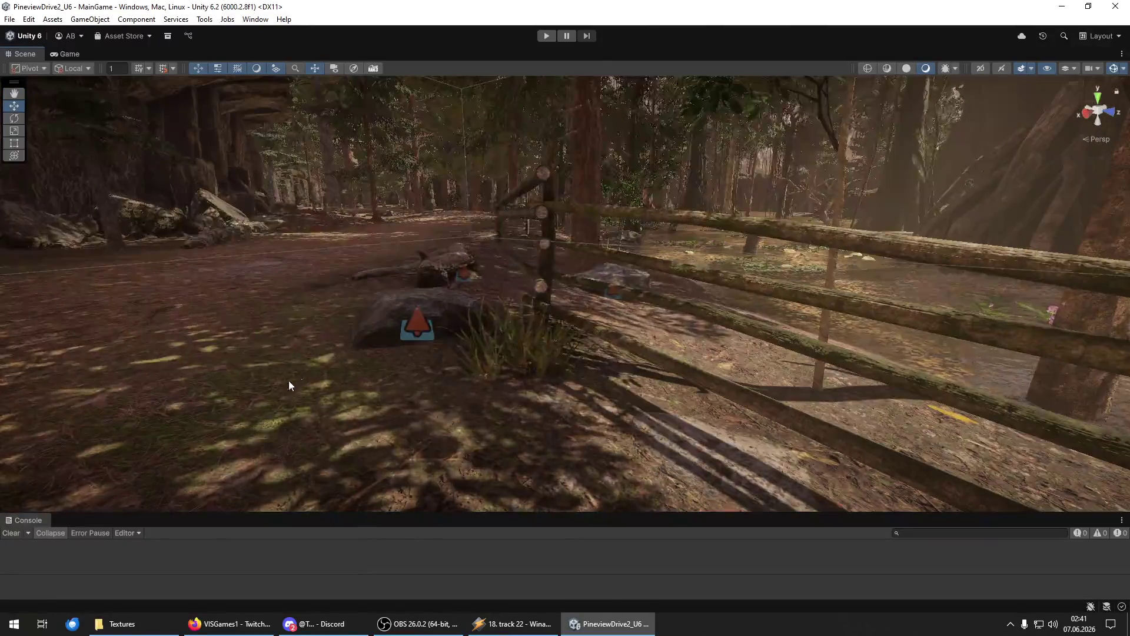
{"action": "key", "text": "s"}
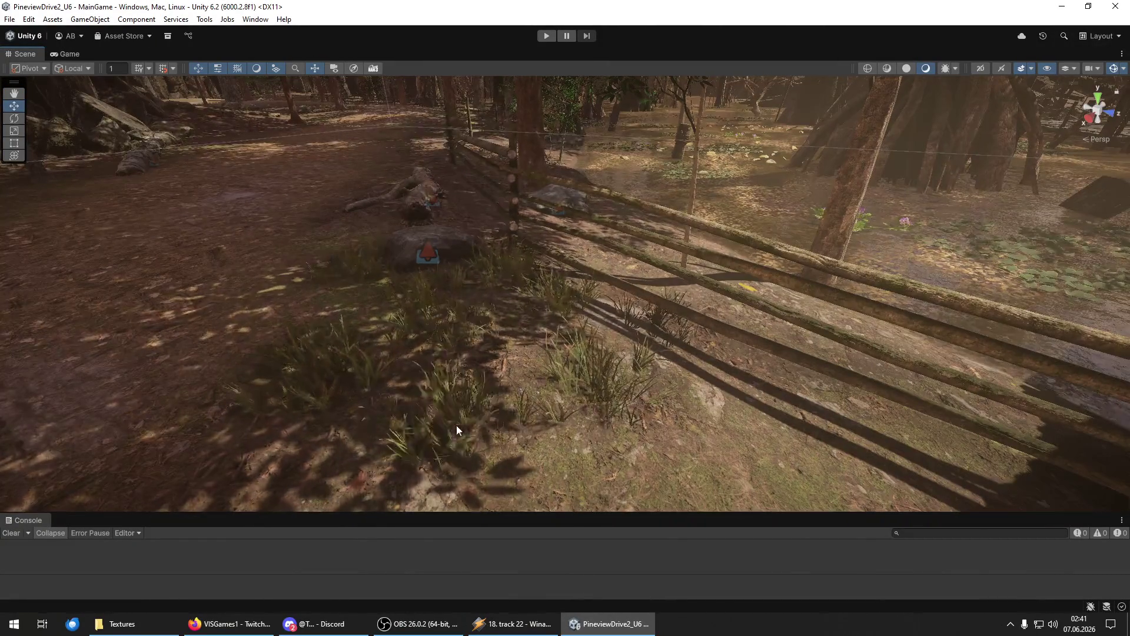
{"action": "key", "text": "s"}
{"action": "mouse_move", "coordinate": [491, 411]}
{"action": "left_mouse_down"}
{"action": "mouse_move", "coordinate": [578, 367]}
{"action": "mouse_move", "coordinate": [722, 344]}
{"action": "mouse_move", "coordinate": [650, 329]}
{"action": "mouse_move", "coordinate": [673, 438]}
{"action": "left_mouse_up"}
Back away past the wooden deck and swing the view between the fence, tree trunk and rock.
{"action": "key", "text": "s"}
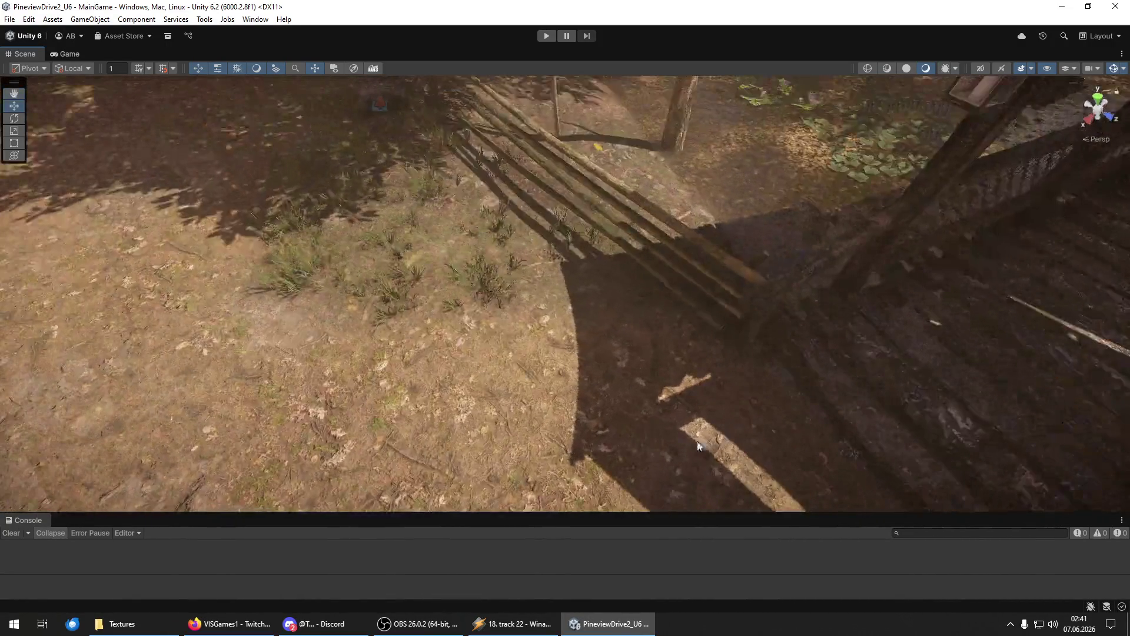
{"action": "left_click_drag", "start_coordinate": [589, 321], "coordinate": [295, 318]}
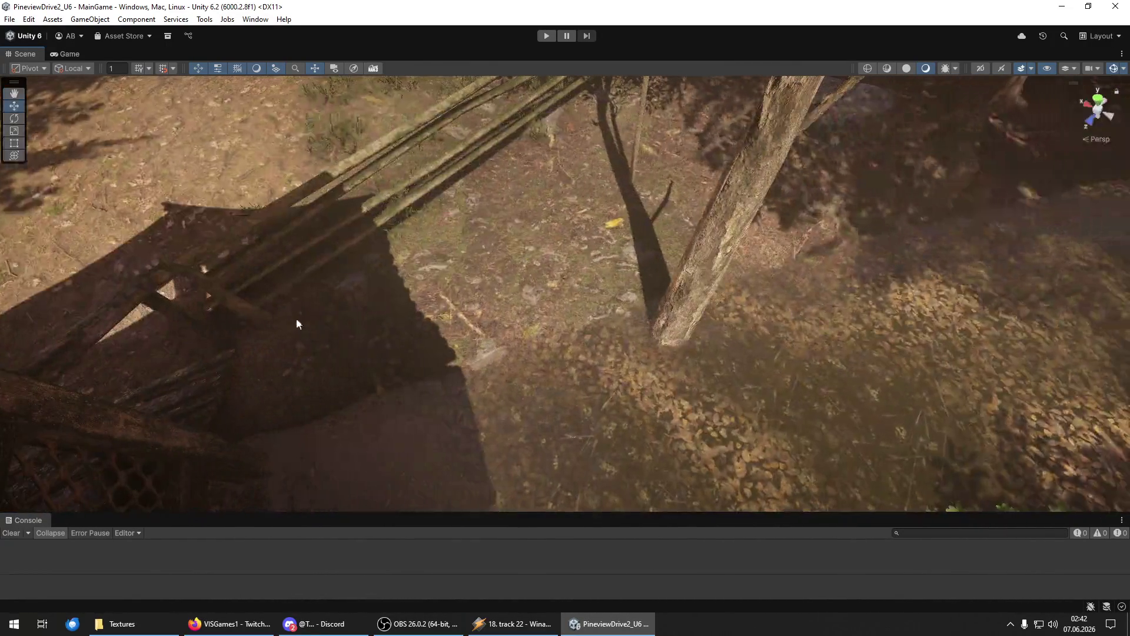
{"action": "scroll", "coordinate": [467, 248], "scroll_direction": "up", "scroll_amount": 6}
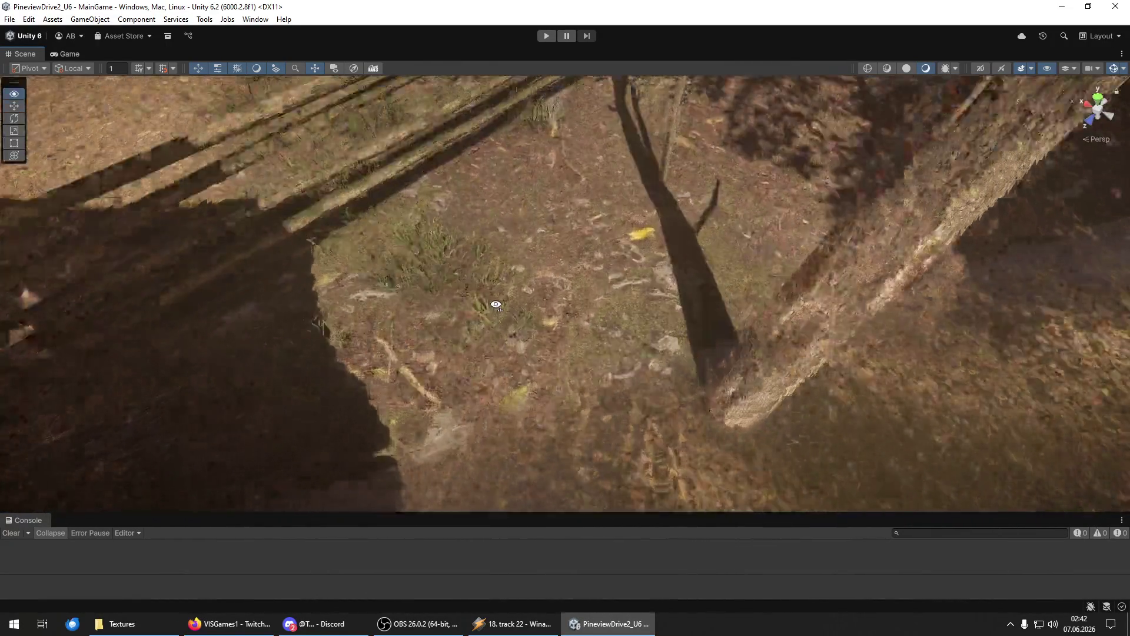
{"action": "key", "text": "s"}
{"action": "mouse_move", "coordinate": [506, 266]}
{"action": "left_mouse_down"}
{"action": "mouse_move", "coordinate": [563, 257]}
{"action": "mouse_move", "coordinate": [559, 235]}
{"action": "mouse_move", "coordinate": [725, 395]}
{"action": "mouse_move", "coordinate": [428, 238]}
{"action": "left_mouse_up"}
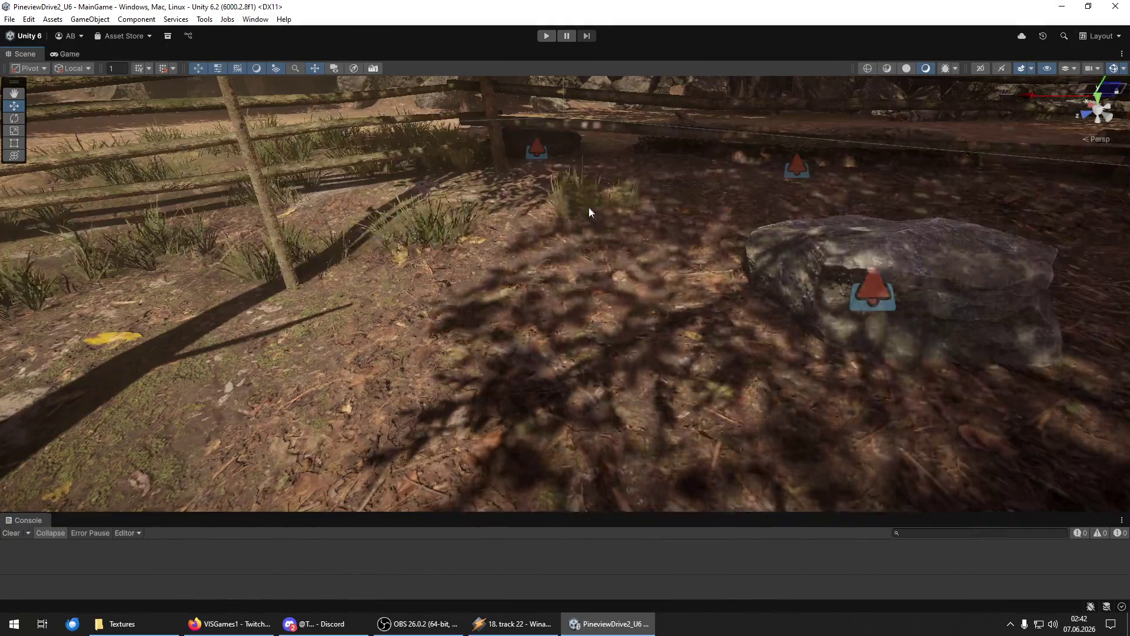
{"action": "mouse_move", "coordinate": [595, 164]}
{"action": "left_mouse_down"}
{"action": "mouse_move", "coordinate": [641, 249]}
{"action": "mouse_move", "coordinate": [572, 401]}
{"action": "mouse_move", "coordinate": [506, 252]}
{"action": "mouse_move", "coordinate": [399, 323]}
{"action": "mouse_move", "coordinate": [524, 325]}
{"action": "mouse_move", "coordinate": [379, 358]}
{"action": "mouse_move", "coordinate": [555, 442]}
{"action": "mouse_move", "coordinate": [569, 377]}
{"action": "mouse_move", "coordinate": [676, 386]}
{"action": "mouse_move", "coordinate": [494, 356]}
{"action": "mouse_move", "coordinate": [606, 361]}
{"action": "mouse_move", "coordinate": [775, 323]}
{"action": "mouse_move", "coordinate": [548, 275]}
{"action": "mouse_move", "coordinate": [591, 187]}
{"action": "mouse_move", "coordinate": [589, 250]}
{"action": "mouse_move", "coordinate": [830, 335]}
{"action": "mouse_move", "coordinate": [1001, 280]}
{"action": "mouse_move", "coordinate": [916, 346]}
{"action": "mouse_move", "coordinate": [957, 356]}
{"action": "mouse_move", "coordinate": [749, 335]}
{"action": "mouse_move", "coordinate": [566, 343]}
{"action": "mouse_move", "coordinate": [730, 371]}
{"action": "mouse_move", "coordinate": [701, 279]}
{"action": "mouse_move", "coordinate": [820, 378]}
{"action": "mouse_move", "coordinate": [542, 302]}
{"action": "mouse_move", "coordinate": [537, 365]}
{"action": "mouse_move", "coordinate": [614, 500]}
{"action": "mouse_move", "coordinate": [514, 347]}
{"action": "left_mouse_up"}
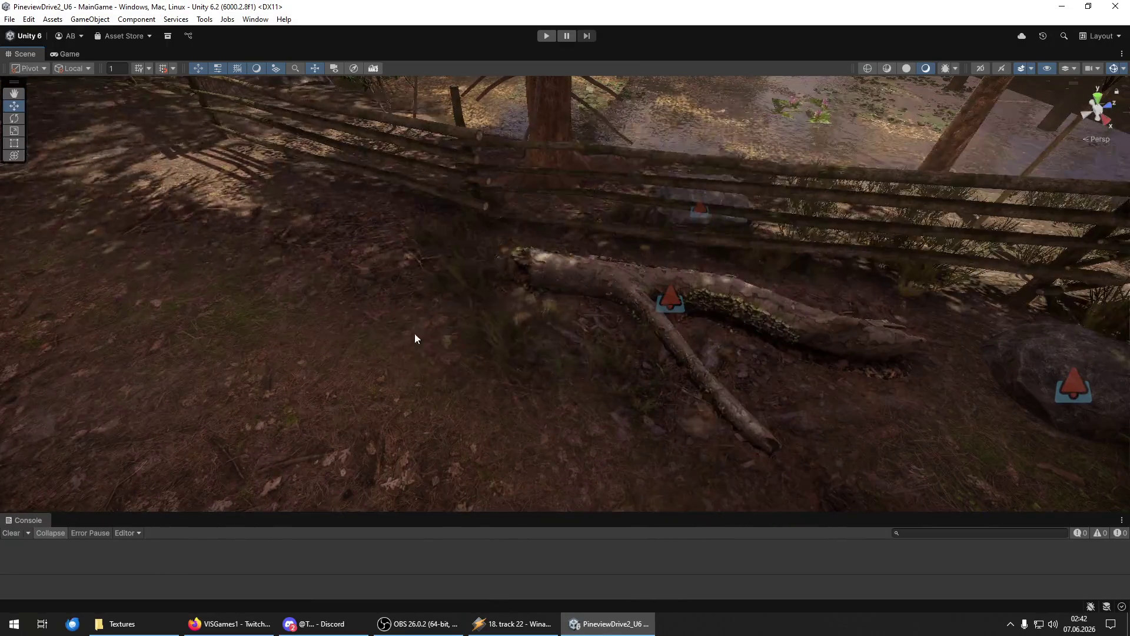
Orbit over the log, rock and fence down to the leafy ground and a tree trunk.
{"action": "mouse_move", "coordinate": [578, 429]}
{"action": "left_mouse_down"}
{"action": "mouse_move", "coordinate": [585, 487]}
{"action": "mouse_move", "coordinate": [535, 335]}
{"action": "left_mouse_up"}
{"action": "mouse_move", "coordinate": [885, 331]}
{"action": "left_mouse_down"}
{"action": "mouse_move", "coordinate": [767, 424]}
{"action": "mouse_move", "coordinate": [676, 386]}
{"action": "mouse_move", "coordinate": [777, 379]}
{"action": "mouse_move", "coordinate": [691, 300]}
{"action": "left_mouse_up"}
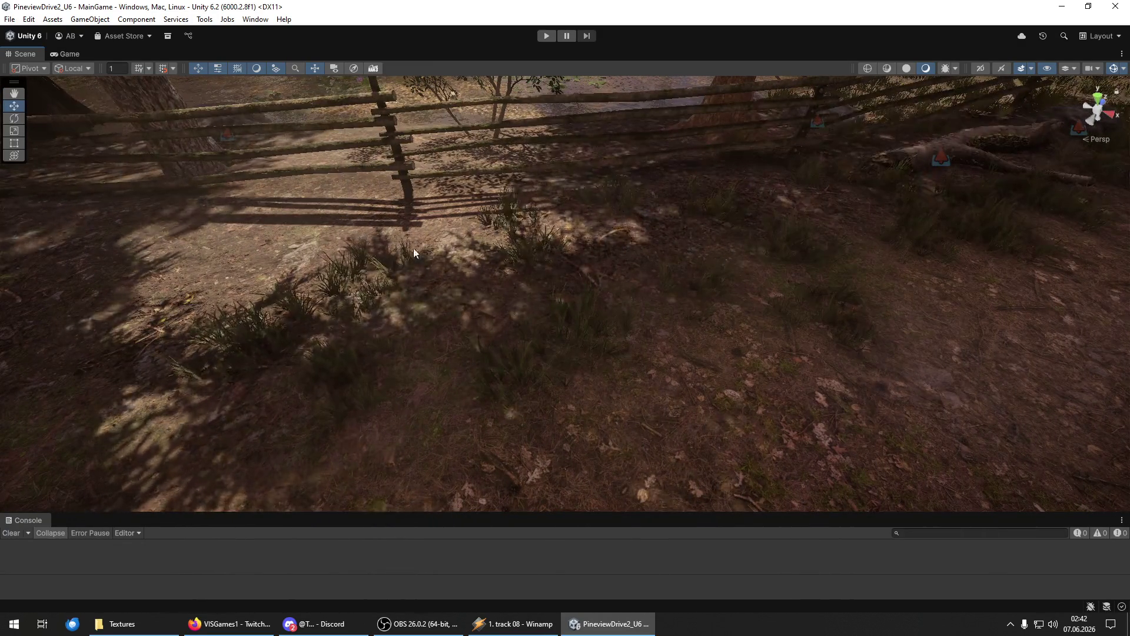
{"action": "mouse_move", "coordinate": [413, 249]}
{"action": "left_mouse_down"}
{"action": "mouse_move", "coordinate": [413, 301]}
{"action": "mouse_move", "coordinate": [672, 287]}
{"action": "left_mouse_up"}
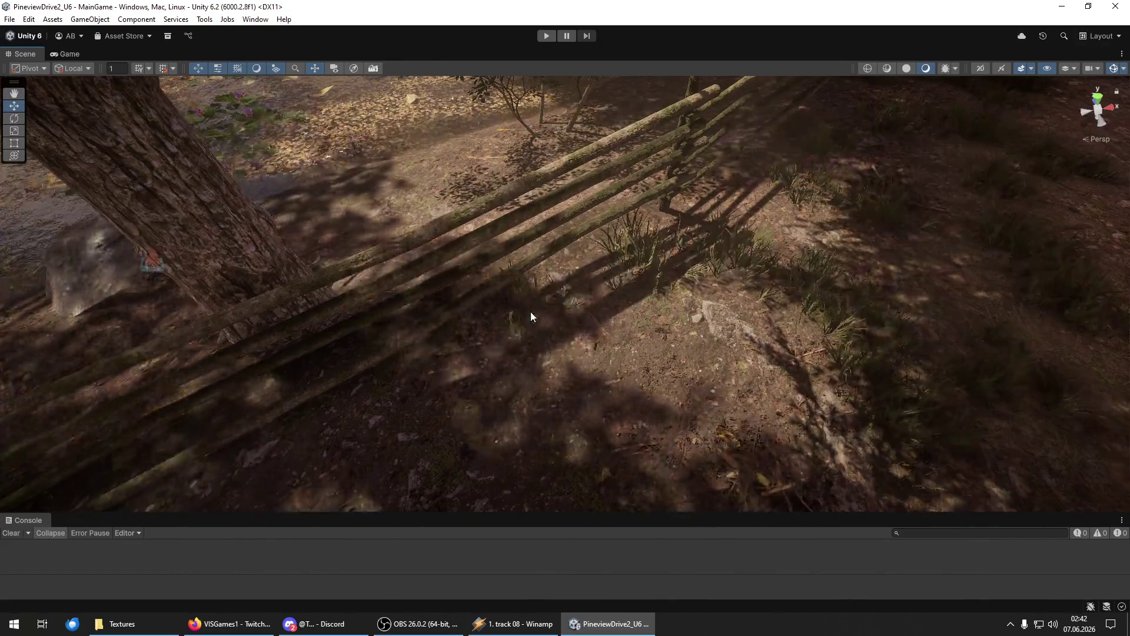
{"action": "mouse_move", "coordinate": [757, 272]}
{"action": "left_mouse_down"}
{"action": "mouse_move", "coordinate": [783, 412]}
{"action": "mouse_move", "coordinate": [686, 292]}
{"action": "left_mouse_up"}
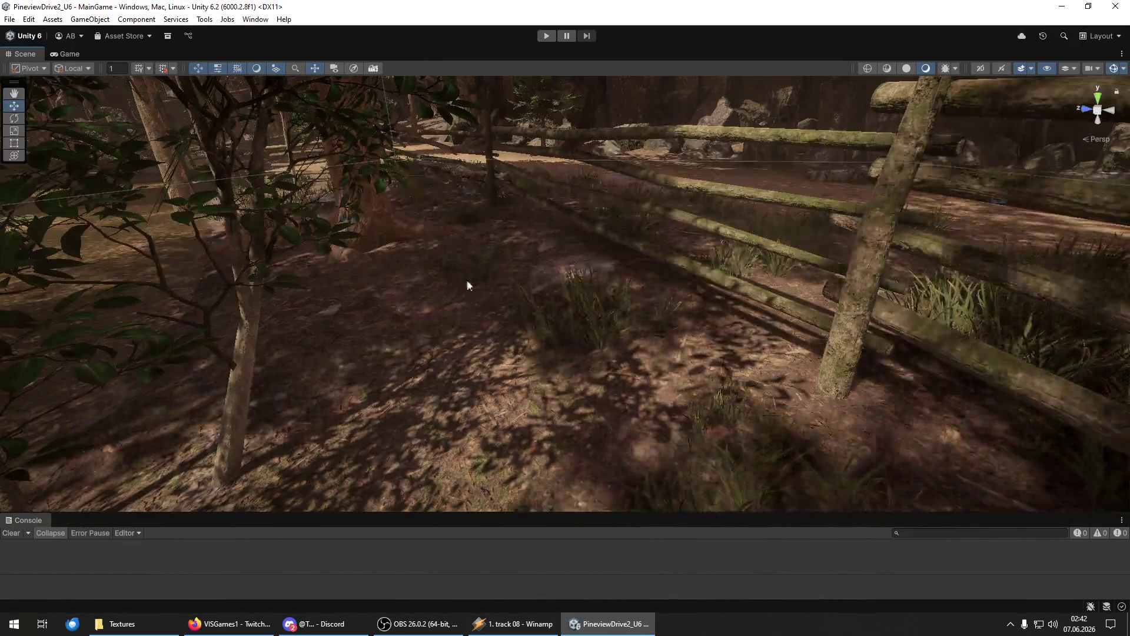
{"action": "mouse_move", "coordinate": [417, 395]}
{"action": "left_mouse_down"}
{"action": "mouse_move", "coordinate": [330, 338]}
{"action": "mouse_move", "coordinate": [573, 398]}
{"action": "mouse_move", "coordinate": [449, 424]}
{"action": "mouse_move", "coordinate": [187, 386]}
{"action": "left_mouse_up"}
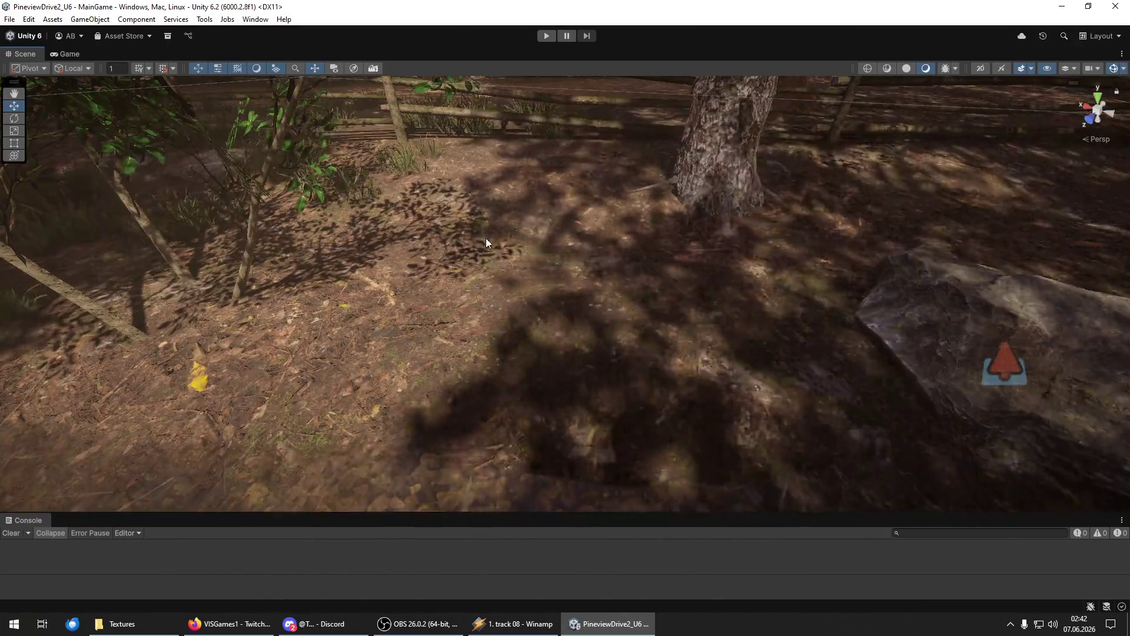
{"action": "mouse_move", "coordinate": [611, 403]}
{"action": "left_mouse_down"}
{"action": "mouse_move", "coordinate": [644, 429]}
{"action": "mouse_move", "coordinate": [446, 393]}
{"action": "mouse_move", "coordinate": [429, 225]}
{"action": "mouse_move", "coordinate": [396, 209]}
{"action": "mouse_move", "coordinate": [297, 286]}
{"action": "mouse_move", "coordinate": [398, 390]}
{"action": "left_mouse_up"}
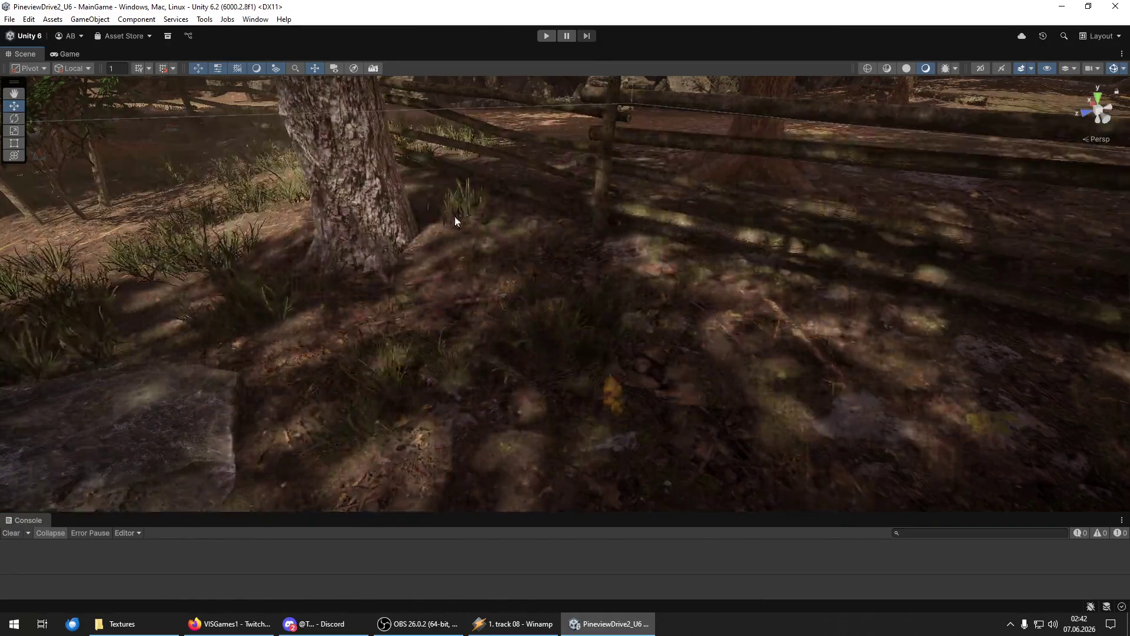
{"action": "mouse_move", "coordinate": [708, 401]}
{"action": "left_mouse_down"}
{"action": "mouse_move", "coordinate": [387, 404]}
{"action": "mouse_move", "coordinate": [396, 317]}
{"action": "left_mouse_up"}
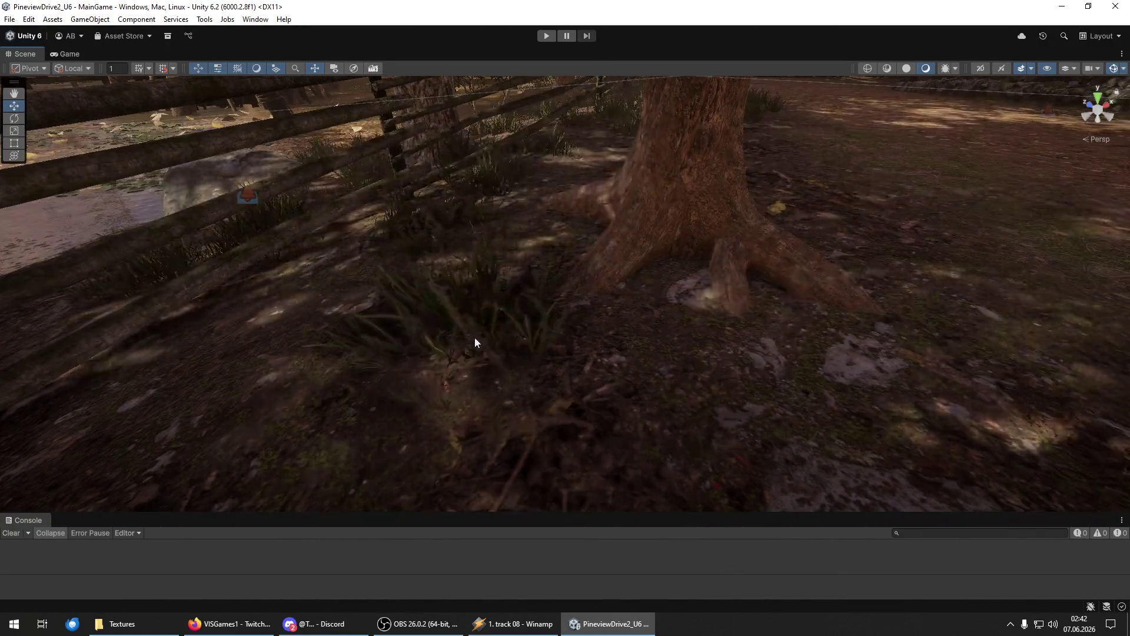
Swing the view along the fence and across the open grassy ground by a trunk.
{"action": "left_click_drag", "start_coordinate": [358, 439], "coordinate": [356, 318]}
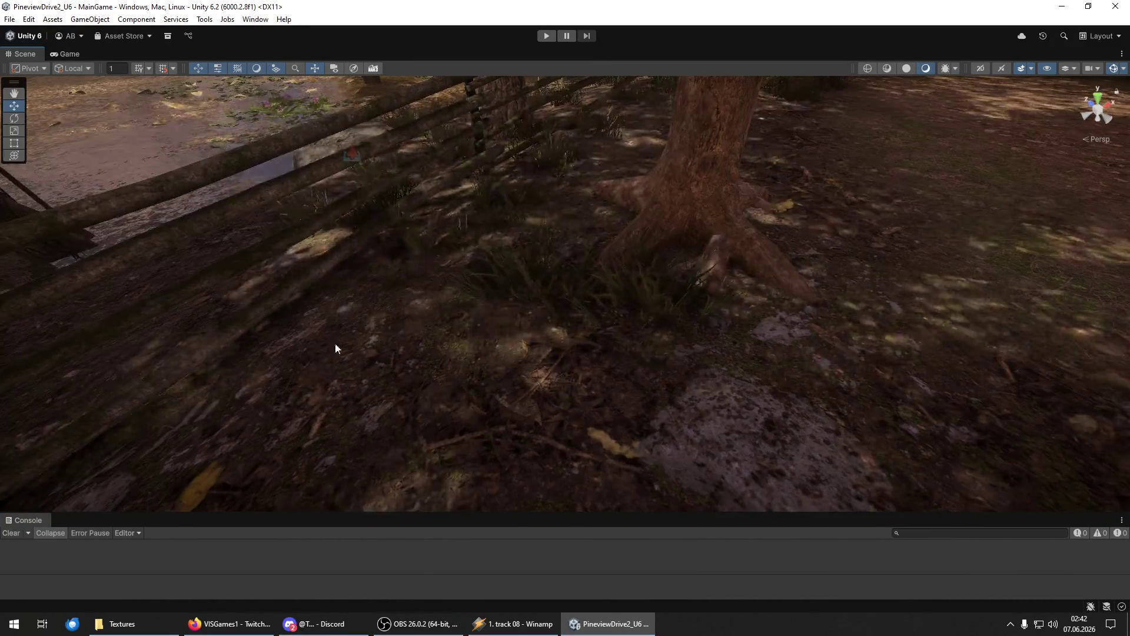
{"action": "mouse_move", "coordinate": [636, 417]}
{"action": "left_mouse_down"}
{"action": "mouse_move", "coordinate": [500, 429]}
{"action": "mouse_move", "coordinate": [520, 416]}
{"action": "left_mouse_up"}
{"action": "mouse_move", "coordinate": [453, 318]}
{"action": "left_mouse_down"}
{"action": "mouse_move", "coordinate": [588, 259]}
{"action": "mouse_move", "coordinate": [509, 227]}
{"action": "left_mouse_up"}
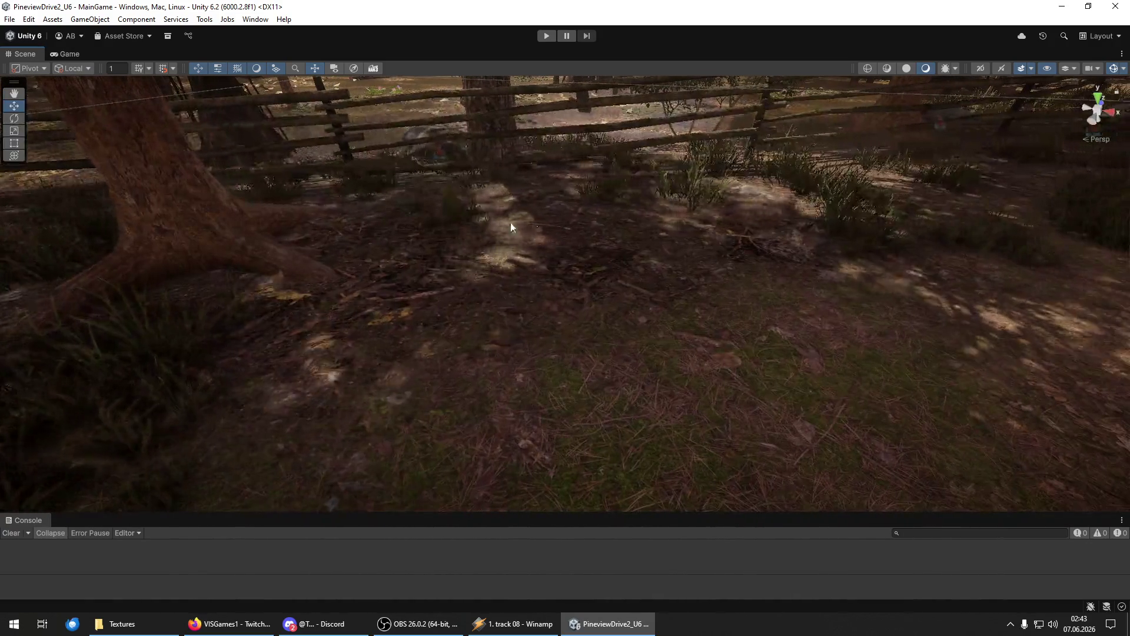
{"action": "mouse_move", "coordinate": [360, 386]}
{"action": "left_mouse_down"}
{"action": "mouse_move", "coordinate": [775, 411]}
{"action": "mouse_move", "coordinate": [840, 285]}
{"action": "mouse_move", "coordinate": [789, 348]}
{"action": "mouse_move", "coordinate": [575, 296]}
{"action": "left_mouse_up"}
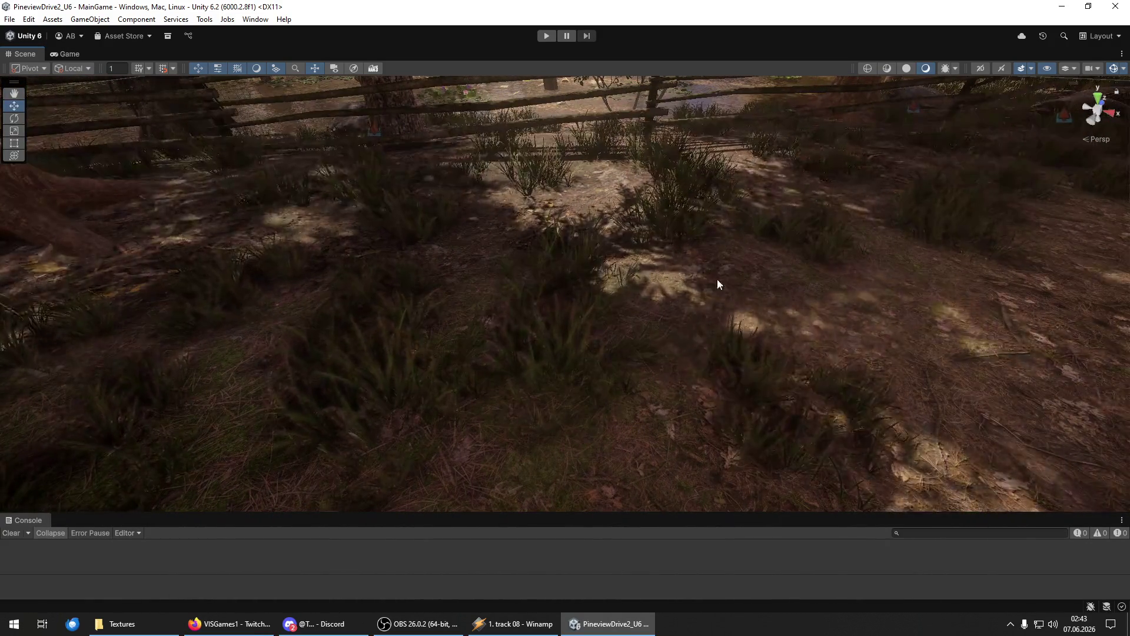
{"action": "mouse_move", "coordinate": [751, 207]}
{"action": "left_mouse_down"}
{"action": "mouse_move", "coordinate": [510, 242]}
{"action": "mouse_move", "coordinate": [656, 255]}
{"action": "mouse_move", "coordinate": [842, 298]}
{"action": "left_mouse_up"}
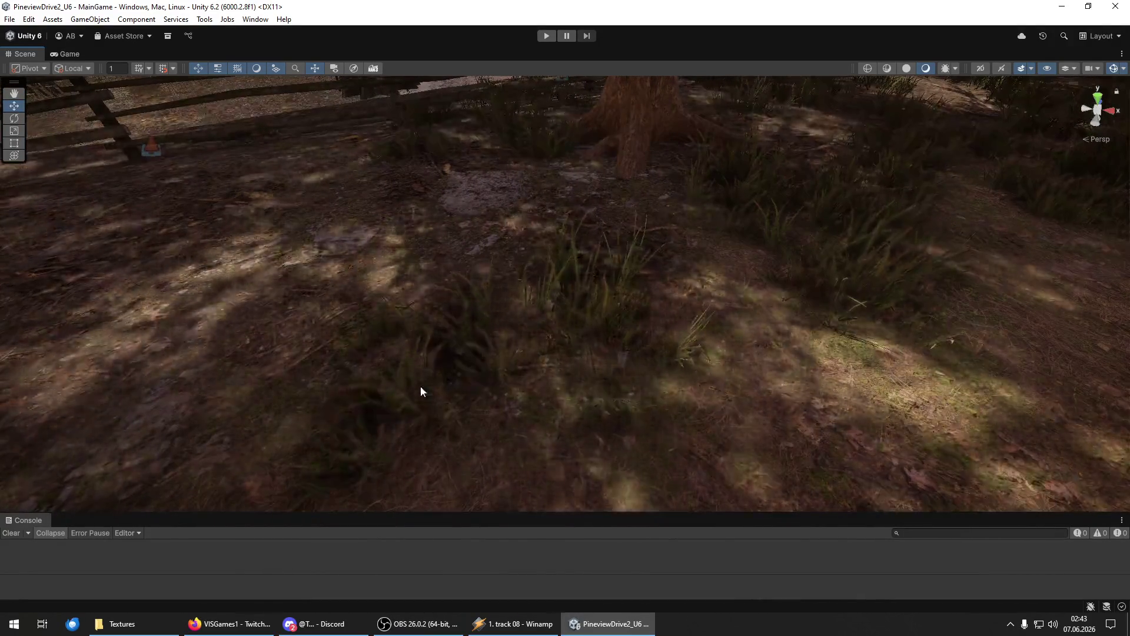
{"action": "mouse_move", "coordinate": [253, 373]}
{"action": "left_mouse_down"}
{"action": "mouse_move", "coordinate": [428, 252]}
{"action": "mouse_move", "coordinate": [771, 249]}
{"action": "left_mouse_up"}
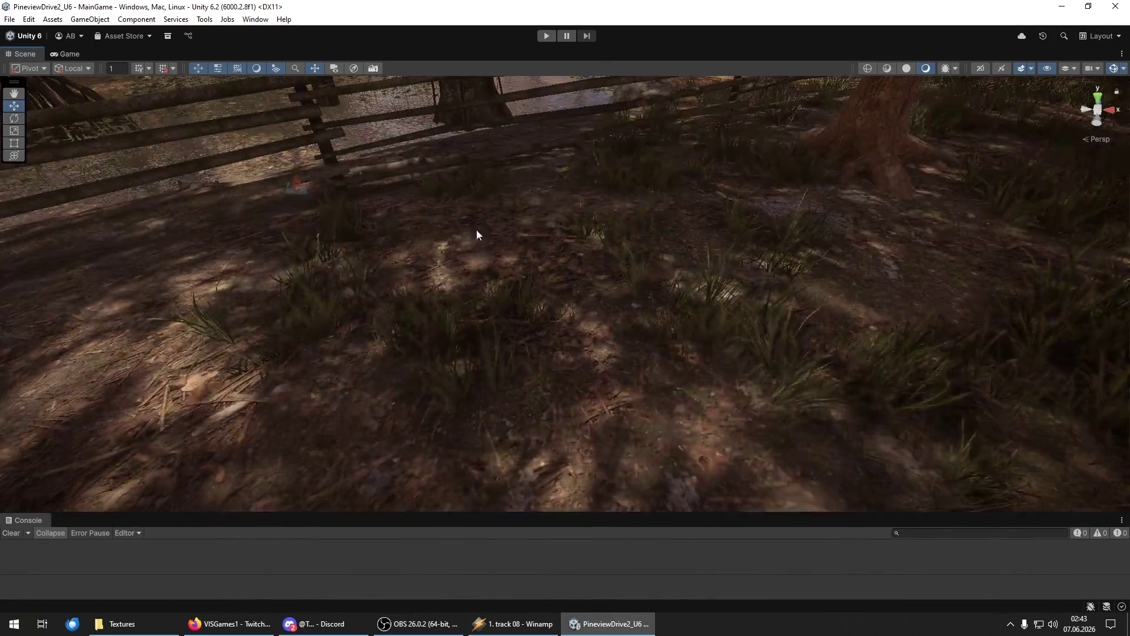
{"action": "mouse_move", "coordinate": [610, 385]}
{"action": "left_mouse_down"}
{"action": "mouse_move", "coordinate": [564, 402]}
{"action": "mouse_move", "coordinate": [676, 260]}
{"action": "mouse_move", "coordinate": [729, 355]}
{"action": "mouse_move", "coordinate": [659, 404]}
{"action": "mouse_move", "coordinate": [741, 346]}
{"action": "mouse_move", "coordinate": [635, 346]}
{"action": "mouse_move", "coordinate": [661, 282]}
{"action": "mouse_move", "coordinate": [736, 312]}
{"action": "mouse_move", "coordinate": [707, 430]}
{"action": "mouse_move", "coordinate": [618, 487]}
{"action": "mouse_move", "coordinate": [603, 348]}
{"action": "mouse_move", "coordinate": [769, 431]}
{"action": "mouse_move", "coordinate": [684, 483]}
{"action": "mouse_move", "coordinate": [588, 419]}
{"action": "mouse_move", "coordinate": [424, 475]}
{"action": "mouse_move", "coordinate": [497, 504]}
{"action": "mouse_move", "coordinate": [667, 464]}
{"action": "mouse_move", "coordinate": [583, 411]}
{"action": "mouse_move", "coordinate": [451, 273]}
{"action": "mouse_move", "coordinate": [277, 388]}
{"action": "mouse_move", "coordinate": [353, 210]}
{"action": "mouse_move", "coordinate": [440, 221]}
{"action": "mouse_move", "coordinate": [597, 381]}
{"action": "mouse_move", "coordinate": [542, 411]}
{"action": "mouse_move", "coordinate": [560, 285]}
{"action": "mouse_move", "coordinate": [585, 396]}
{"action": "mouse_move", "coordinate": [453, 289]}
{"action": "mouse_move", "coordinate": [593, 369]}
{"action": "mouse_move", "coordinate": [416, 377]}
{"action": "mouse_move", "coordinate": [345, 408]}
{"action": "mouse_move", "coordinate": [242, 294]}
{"action": "mouse_move", "coordinate": [457, 330]}
{"action": "mouse_move", "coordinate": [662, 334]}
{"action": "mouse_move", "coordinate": [733, 264]}
{"action": "mouse_move", "coordinate": [420, 351]}
{"action": "mouse_move", "coordinate": [648, 359]}
{"action": "mouse_move", "coordinate": [875, 346]}
{"action": "mouse_move", "coordinate": [647, 300]}
{"action": "mouse_move", "coordinate": [501, 235]}
{"action": "mouse_move", "coordinate": [532, 281]}
{"action": "mouse_move", "coordinate": [578, 288]}
{"action": "mouse_move", "coordinate": [602, 271]}
{"action": "left_mouse_up"}
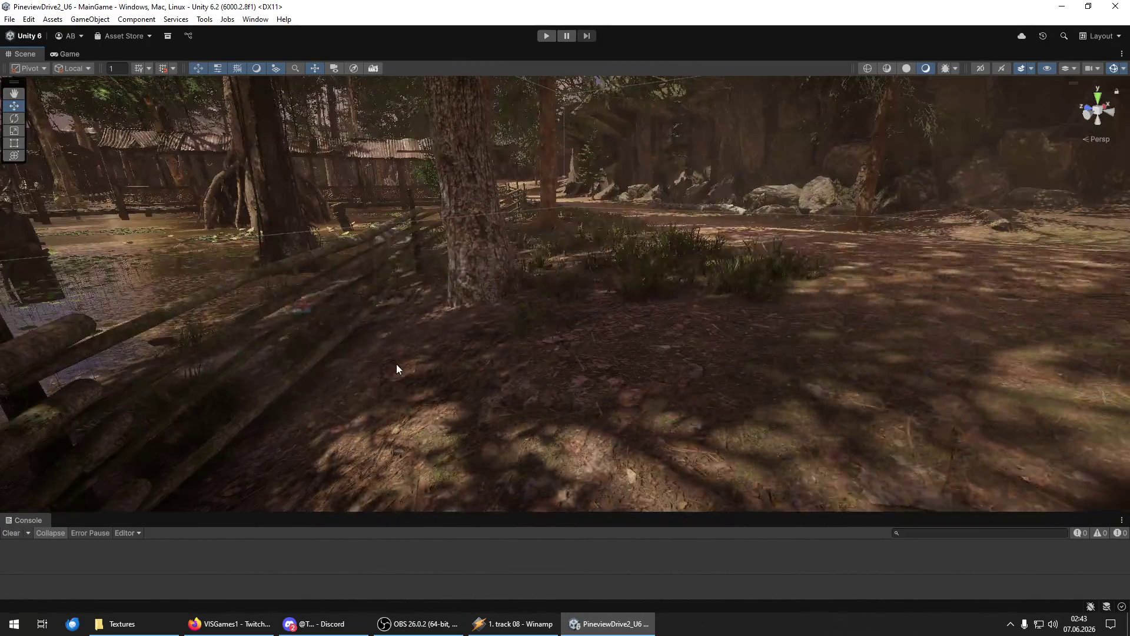
Navigate around the stump, fallen log and rock to a low view of the fence and tree.
{"action": "mouse_move", "coordinate": [653, 475]}
{"action": "left_mouse_down"}
{"action": "mouse_move", "coordinate": [483, 490]}
{"action": "mouse_move", "coordinate": [661, 469]}
{"action": "left_mouse_up"}
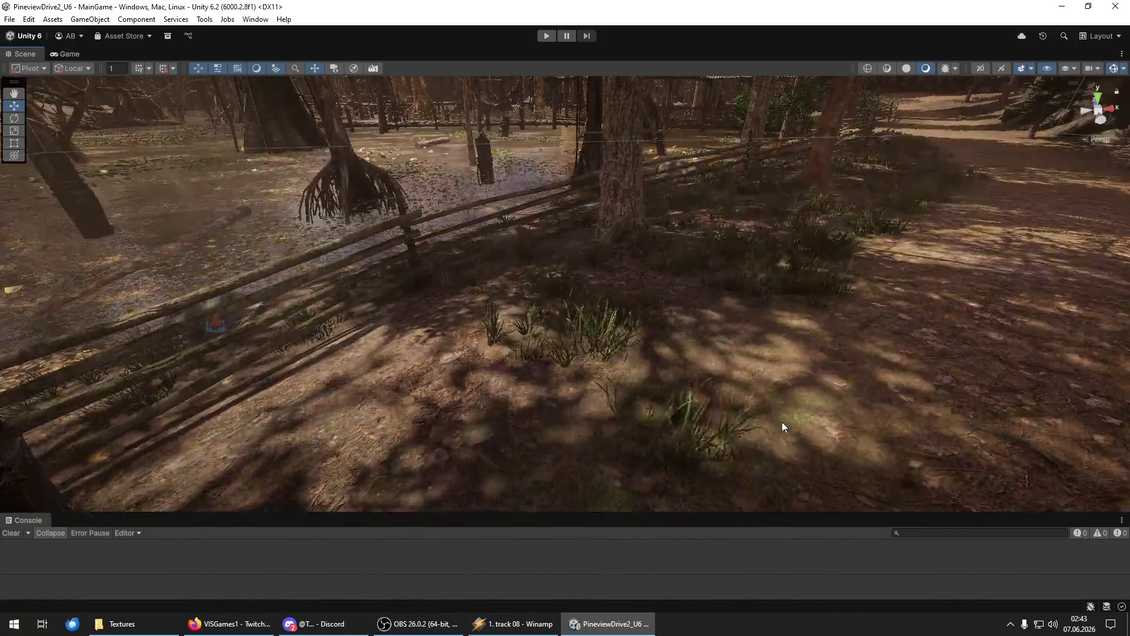
{"action": "mouse_move", "coordinate": [535, 435]}
{"action": "left_mouse_down"}
{"action": "mouse_move", "coordinate": [645, 316]}
{"action": "mouse_move", "coordinate": [676, 253]}
{"action": "mouse_move", "coordinate": [513, 371]}
{"action": "mouse_move", "coordinate": [636, 373]}
{"action": "mouse_move", "coordinate": [416, 259]}
{"action": "left_mouse_up"}
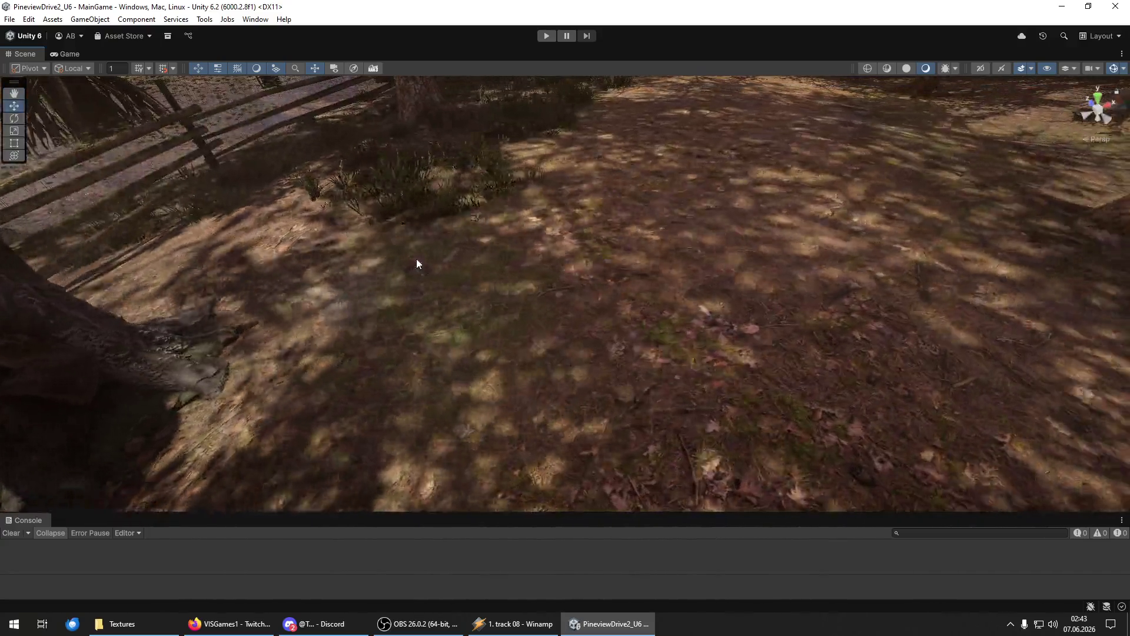
{"action": "mouse_move", "coordinate": [526, 299]}
{"action": "left_mouse_down"}
{"action": "mouse_move", "coordinate": [517, 264]}
{"action": "mouse_move", "coordinate": [573, 327]}
{"action": "mouse_move", "coordinate": [436, 397]}
{"action": "mouse_move", "coordinate": [570, 425]}
{"action": "mouse_move", "coordinate": [368, 405]}
{"action": "mouse_move", "coordinate": [320, 468]}
{"action": "mouse_move", "coordinate": [353, 323]}
{"action": "mouse_move", "coordinate": [316, 480]}
{"action": "mouse_move", "coordinate": [366, 461]}
{"action": "mouse_move", "coordinate": [454, 361]}
{"action": "left_mouse_up"}
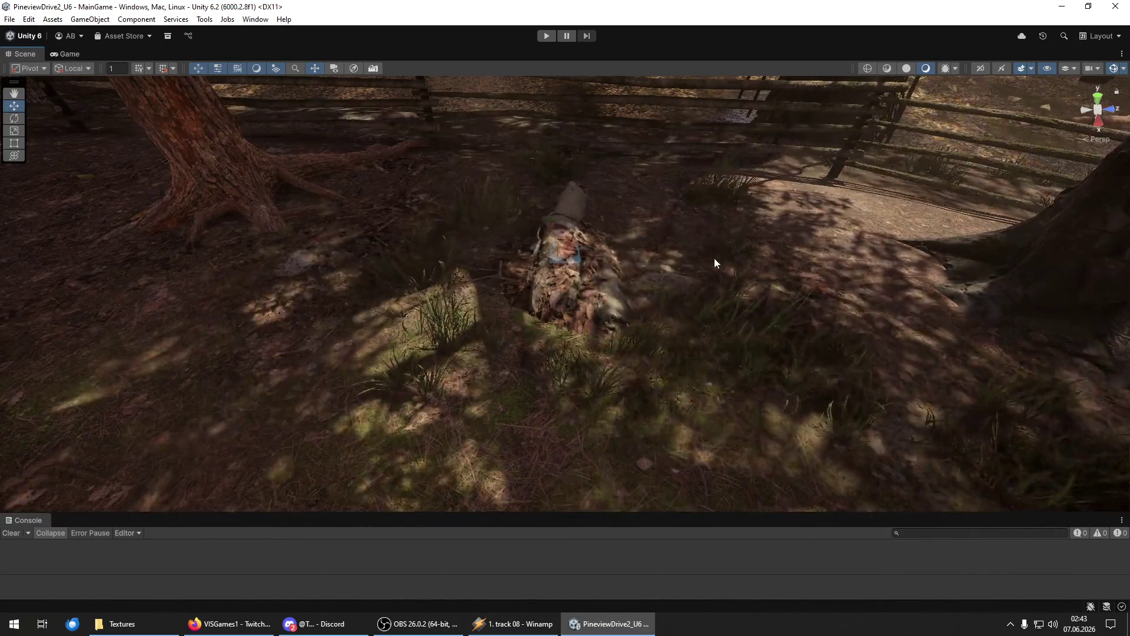
{"action": "mouse_move", "coordinate": [813, 354]}
{"action": "left_mouse_down"}
{"action": "mouse_move", "coordinate": [492, 244]}
{"action": "mouse_move", "coordinate": [797, 318]}
{"action": "mouse_move", "coordinate": [796, 412]}
{"action": "mouse_move", "coordinate": [704, 394]}
{"action": "mouse_move", "coordinate": [638, 312]}
{"action": "mouse_move", "coordinate": [386, 303]}
{"action": "mouse_move", "coordinate": [446, 396]}
{"action": "mouse_move", "coordinate": [398, 422]}
{"action": "mouse_move", "coordinate": [502, 338]}
{"action": "mouse_move", "coordinate": [419, 391]}
{"action": "mouse_move", "coordinate": [354, 279]}
{"action": "mouse_move", "coordinate": [659, 373]}
{"action": "mouse_move", "coordinate": [479, 396]}
{"action": "mouse_move", "coordinate": [434, 263]}
{"action": "mouse_move", "coordinate": [259, 292]}
{"action": "left_mouse_up"}
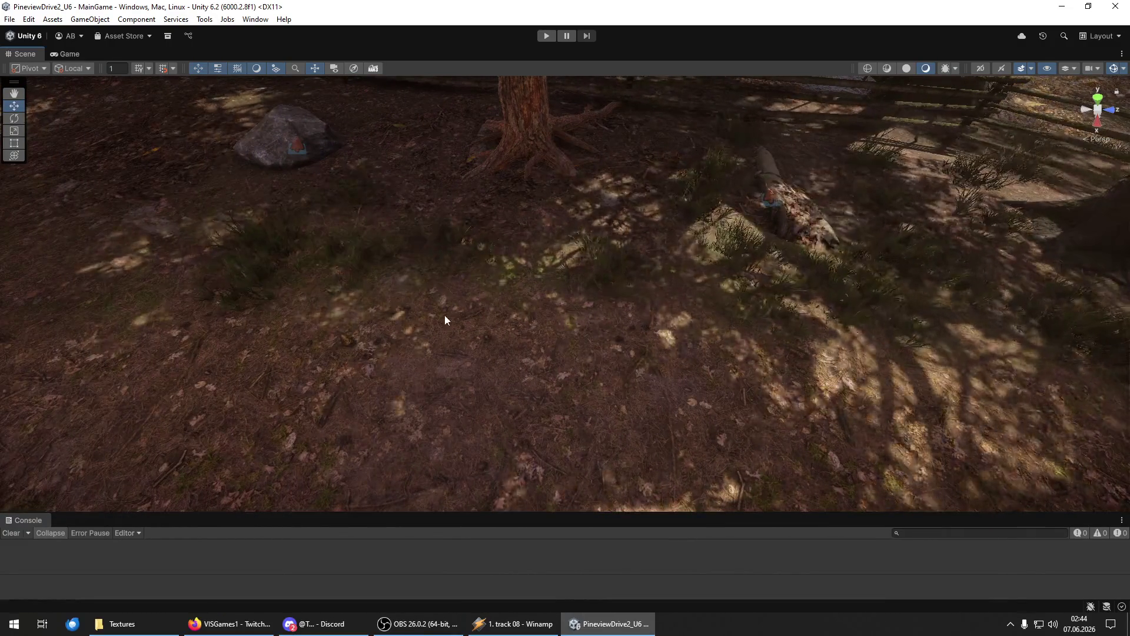
{"action": "mouse_move", "coordinate": [525, 303]}
{"action": "left_mouse_down"}
{"action": "mouse_move", "coordinate": [434, 219]}
{"action": "mouse_move", "coordinate": [419, 459]}
{"action": "left_mouse_up"}
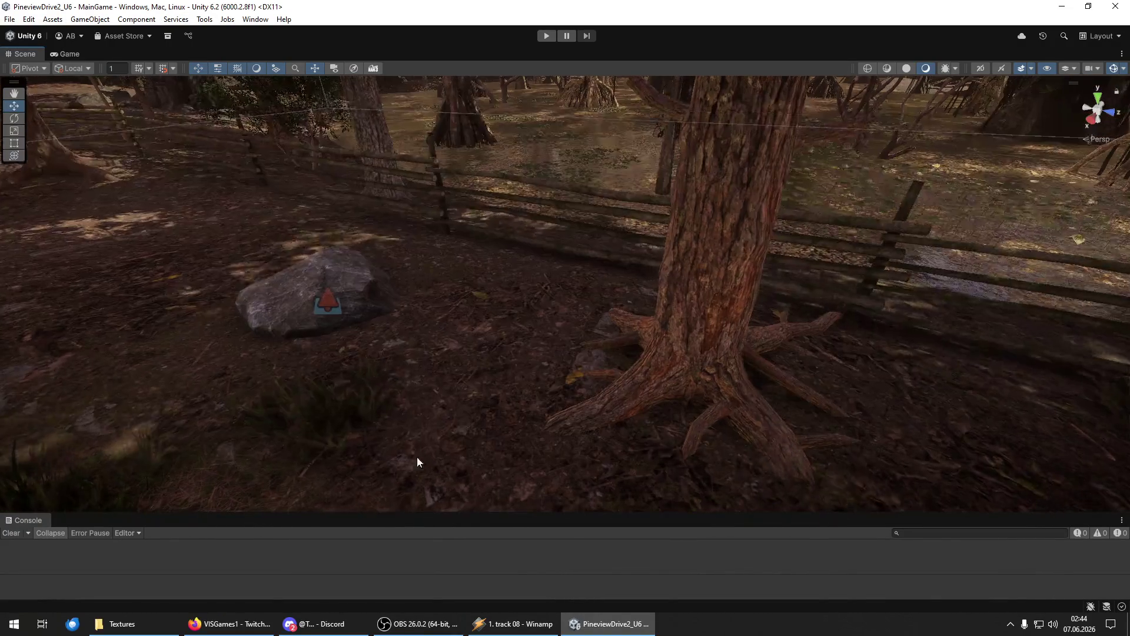
{"action": "mouse_move", "coordinate": [565, 300]}
{"action": "left_mouse_down"}
{"action": "mouse_move", "coordinate": [565, 354]}
{"action": "mouse_move", "coordinate": [457, 290]}
{"action": "left_mouse_up"}
{"action": "mouse_move", "coordinate": [609, 390]}
{"action": "left_mouse_down"}
{"action": "mouse_move", "coordinate": [581, 369]}
{"action": "mouse_move", "coordinate": [461, 437]}
{"action": "mouse_move", "coordinate": [845, 358]}
{"action": "mouse_move", "coordinate": [888, 376]}
{"action": "left_mouse_up"}
{"action": "mouse_move", "coordinate": [431, 325]}
{"action": "left_mouse_down"}
{"action": "mouse_move", "coordinate": [245, 416]}
{"action": "mouse_move", "coordinate": [624, 404]}
{"action": "mouse_move", "coordinate": [368, 388]}
{"action": "mouse_move", "coordinate": [542, 492]}
{"action": "mouse_move", "coordinate": [916, 407]}
{"action": "mouse_move", "coordinate": [741, 325]}
{"action": "mouse_move", "coordinate": [930, 410]}
{"action": "mouse_move", "coordinate": [721, 398]}
{"action": "mouse_move", "coordinate": [638, 266]}
{"action": "left_mouse_up"}
{"action": "mouse_move", "coordinate": [865, 394]}
{"action": "left_mouse_down"}
{"action": "mouse_move", "coordinate": [767, 449]}
{"action": "mouse_move", "coordinate": [681, 360]}
{"action": "mouse_move", "coordinate": [777, 353]}
{"action": "mouse_move", "coordinate": [695, 402]}
{"action": "left_mouse_up"}
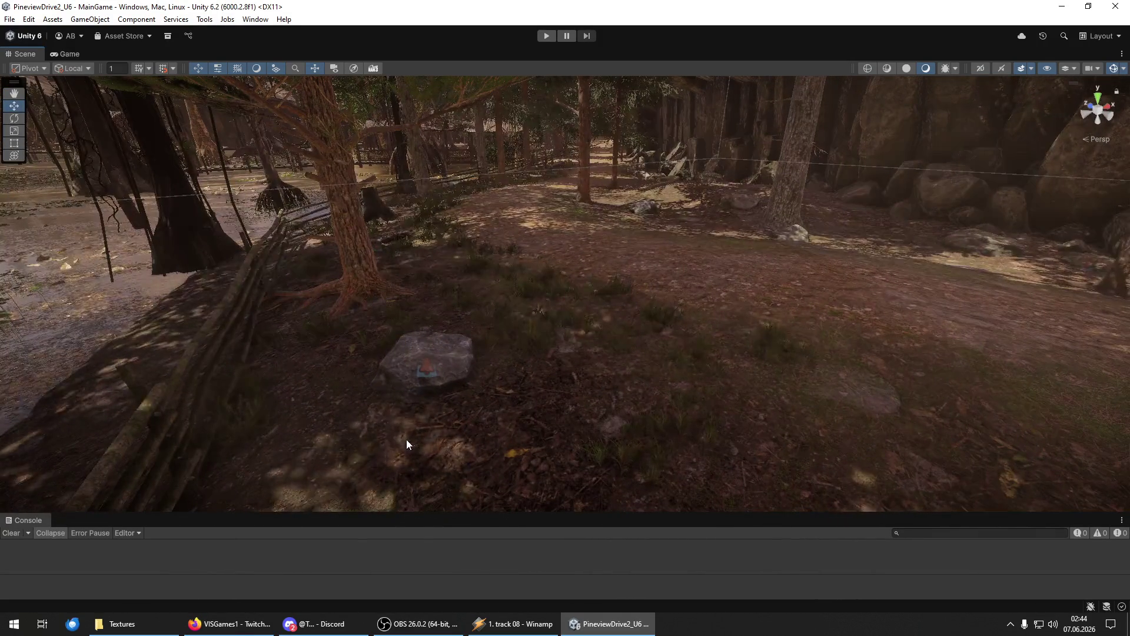
{"action": "mouse_move", "coordinate": [362, 482]}
{"action": "left_mouse_down"}
{"action": "mouse_move", "coordinate": [405, 400]}
{"action": "mouse_move", "coordinate": [365, 422]}
{"action": "mouse_move", "coordinate": [442, 235]}
{"action": "mouse_move", "coordinate": [586, 283]}
{"action": "mouse_move", "coordinate": [418, 321]}
{"action": "left_mouse_up"}
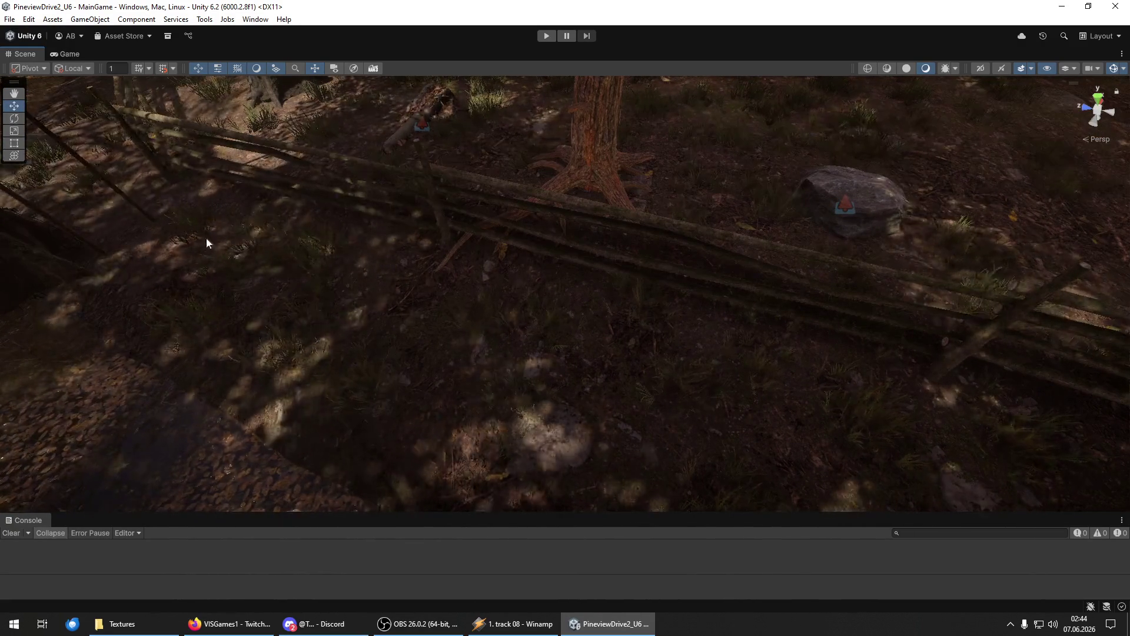
{"action": "mouse_move", "coordinate": [208, 371]}
{"action": "left_mouse_down"}
{"action": "mouse_move", "coordinate": [517, 391]}
{"action": "mouse_move", "coordinate": [442, 378]}
{"action": "mouse_move", "coordinate": [335, 295]}
{"action": "mouse_move", "coordinate": [360, 332]}
{"action": "left_mouse_up"}
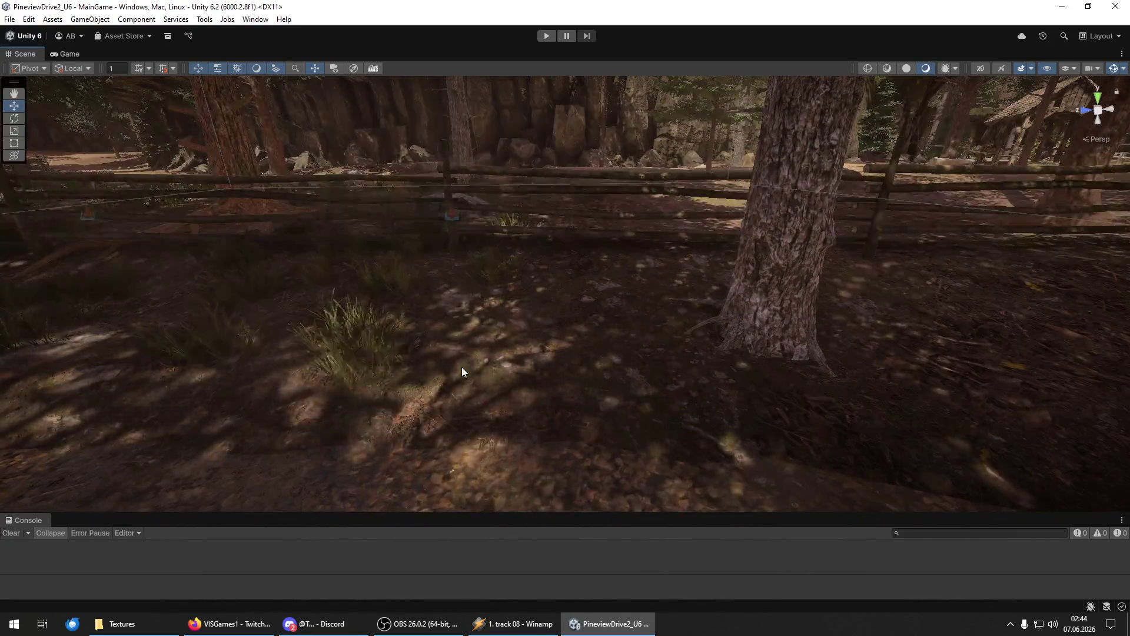
{"action": "mouse_move", "coordinate": [638, 396]}
{"action": "left_mouse_down"}
{"action": "mouse_move", "coordinate": [545, 404]}
{"action": "mouse_move", "coordinate": [411, 256]}
{"action": "left_mouse_up"}
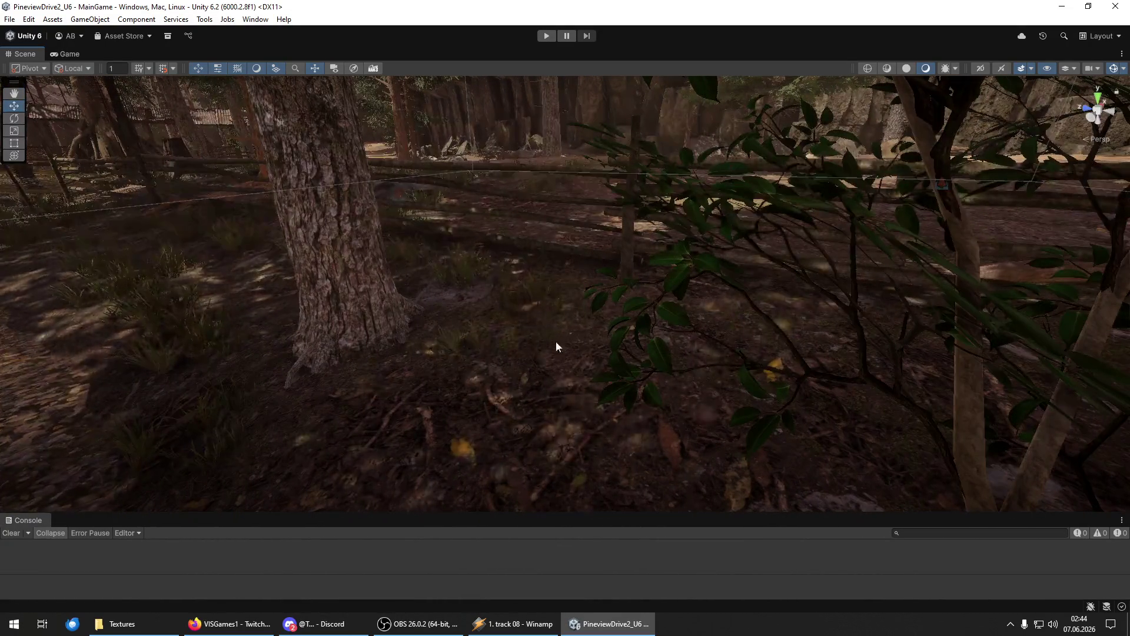
{"action": "mouse_move", "coordinate": [502, 384]}
{"action": "left_mouse_down"}
{"action": "mouse_move", "coordinate": [569, 321]}
{"action": "mouse_move", "coordinate": [514, 396]}
{"action": "mouse_move", "coordinate": [587, 469]}
{"action": "mouse_move", "coordinate": [706, 416]}
{"action": "mouse_move", "coordinate": [622, 351]}
{"action": "left_mouse_up"}
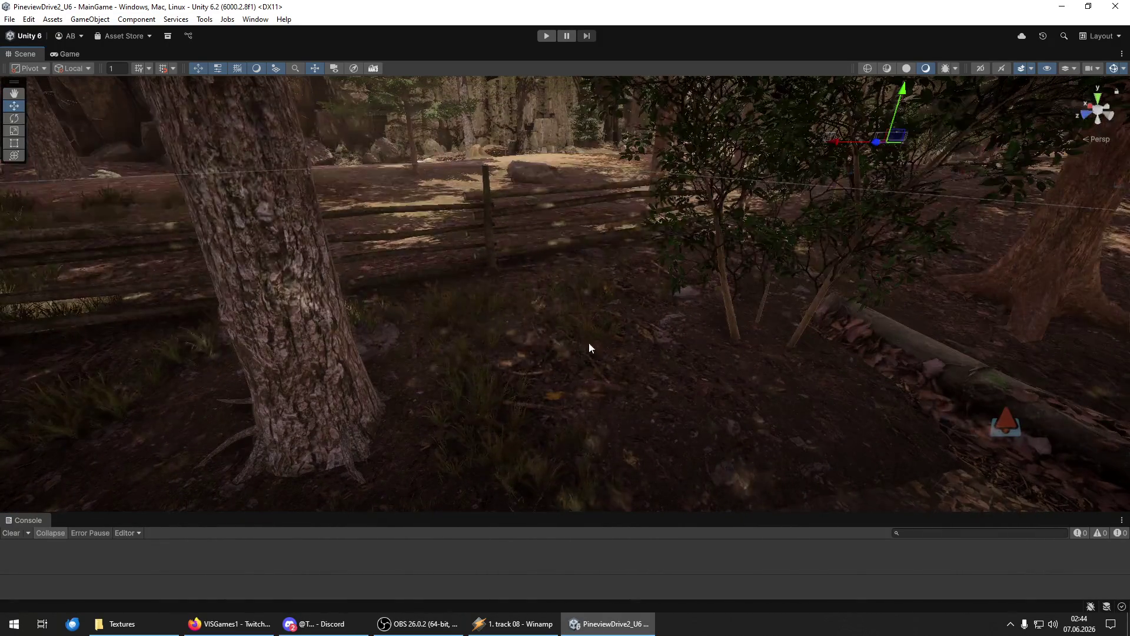
{"action": "mouse_move", "coordinate": [574, 369]}
{"action": "left_mouse_down"}
{"action": "mouse_move", "coordinate": [496, 354]}
{"action": "mouse_move", "coordinate": [507, 309]}
{"action": "left_mouse_up"}
{"action": "mouse_move", "coordinate": [610, 267]}
{"action": "left_mouse_down"}
{"action": "mouse_move", "coordinate": [320, 179]}
{"action": "mouse_move", "coordinate": [359, 229]}
{"action": "mouse_move", "coordinate": [205, 199]}
{"action": "left_mouse_up"}
{"action": "mouse_move", "coordinate": [564, 311]}
{"action": "left_mouse_down"}
{"action": "mouse_move", "coordinate": [495, 259]}
{"action": "mouse_move", "coordinate": [782, 429]}
{"action": "mouse_move", "coordinate": [751, 371]}
{"action": "mouse_move", "coordinate": [654, 356]}
{"action": "mouse_move", "coordinate": [567, 361]}
{"action": "left_mouse_up"}
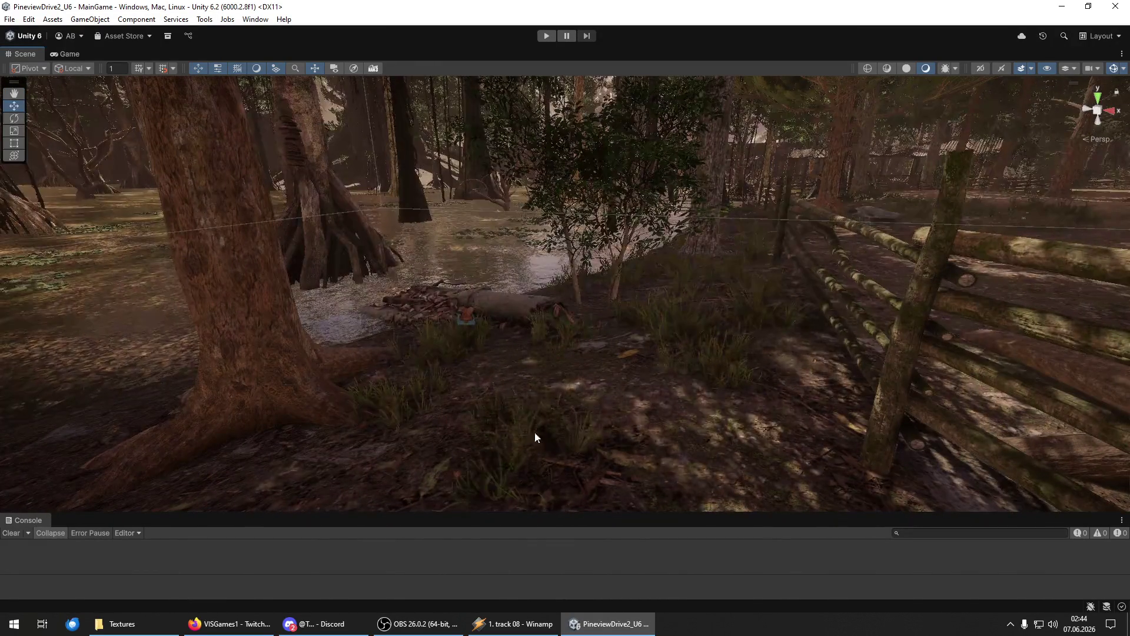
{"action": "mouse_move", "coordinate": [683, 416]}
{"action": "left_mouse_down"}
{"action": "mouse_move", "coordinate": [751, 421]}
{"action": "mouse_move", "coordinate": [567, 459]}
{"action": "mouse_move", "coordinate": [626, 381]}
{"action": "left_mouse_up"}
{"action": "mouse_move", "coordinate": [500, 453]}
{"action": "left_mouse_down"}
{"action": "mouse_move", "coordinate": [542, 467]}
{"action": "mouse_move", "coordinate": [479, 390]}
{"action": "left_mouse_up"}
{"action": "mouse_move", "coordinate": [401, 473]}
{"action": "left_mouse_down"}
{"action": "mouse_move", "coordinate": [404, 457]}
{"action": "mouse_move", "coordinate": [528, 479]}
{"action": "mouse_move", "coordinate": [583, 482]}
{"action": "mouse_move", "coordinate": [584, 467]}
{"action": "mouse_move", "coordinate": [688, 482]}
{"action": "mouse_move", "coordinate": [722, 502]}
{"action": "mouse_move", "coordinate": [712, 515]}
{"action": "mouse_move", "coordinate": [552, 384]}
{"action": "left_mouse_up"}
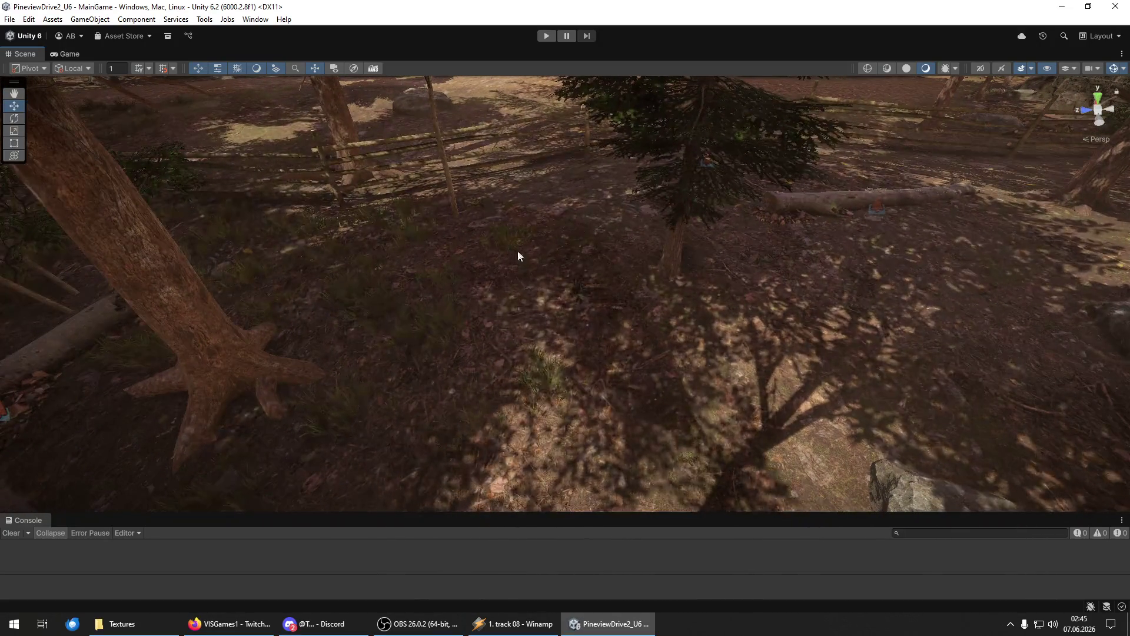
{"action": "mouse_move", "coordinate": [609, 466]}
{"action": "left_mouse_down"}
{"action": "mouse_move", "coordinate": [930, 479]}
{"action": "mouse_move", "coordinate": [623, 353]}
{"action": "mouse_move", "coordinate": [355, 415]}
{"action": "left_mouse_up"}
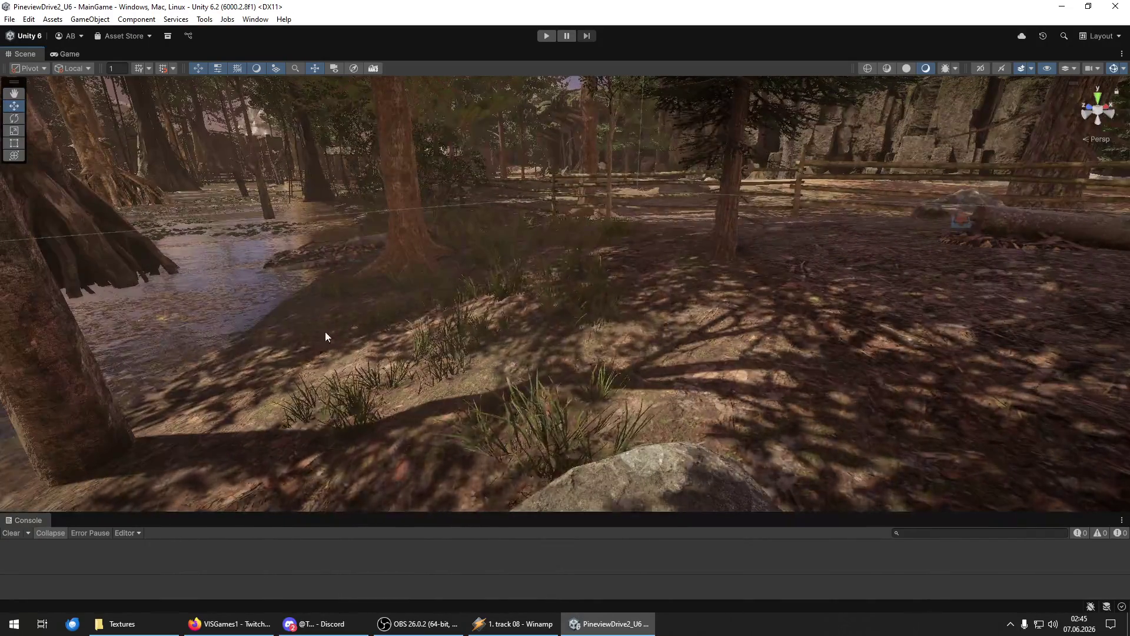
{"action": "mouse_move", "coordinate": [735, 328]}
{"action": "left_mouse_down"}
{"action": "mouse_move", "coordinate": [825, 323]}
{"action": "mouse_move", "coordinate": [555, 341]}
{"action": "mouse_move", "coordinate": [571, 321]}
{"action": "left_mouse_up"}
{"action": "mouse_move", "coordinate": [681, 361]}
{"action": "left_mouse_down"}
{"action": "mouse_move", "coordinate": [495, 421]}
{"action": "mouse_move", "coordinate": [415, 398]}
{"action": "mouse_move", "coordinate": [390, 310]}
{"action": "mouse_move", "coordinate": [421, 393]}
{"action": "mouse_move", "coordinate": [531, 464]}
{"action": "mouse_move", "coordinate": [599, 415]}
{"action": "mouse_move", "coordinate": [295, 320]}
{"action": "mouse_move", "coordinate": [437, 206]}
{"action": "mouse_move", "coordinate": [373, 305]}
{"action": "mouse_move", "coordinate": [418, 281]}
{"action": "left_mouse_up"}
{"action": "mouse_move", "coordinate": [744, 472]}
{"action": "left_mouse_down"}
{"action": "mouse_move", "coordinate": [418, 328]}
{"action": "mouse_move", "coordinate": [285, 368]}
{"action": "mouse_move", "coordinate": [300, 409]}
{"action": "mouse_move", "coordinate": [202, 391]}
{"action": "mouse_move", "coordinate": [112, 422]}
{"action": "mouse_move", "coordinate": [351, 453]}
{"action": "mouse_move", "coordinate": [462, 343]}
{"action": "mouse_move", "coordinate": [351, 345]}
{"action": "mouse_move", "coordinate": [370, 294]}
{"action": "mouse_move", "coordinate": [263, 299]}
{"action": "mouse_move", "coordinate": [334, 350]}
{"action": "mouse_move", "coordinate": [394, 281]}
{"action": "mouse_move", "coordinate": [512, 296]}
{"action": "mouse_move", "coordinate": [588, 252]}
{"action": "left_mouse_up"}
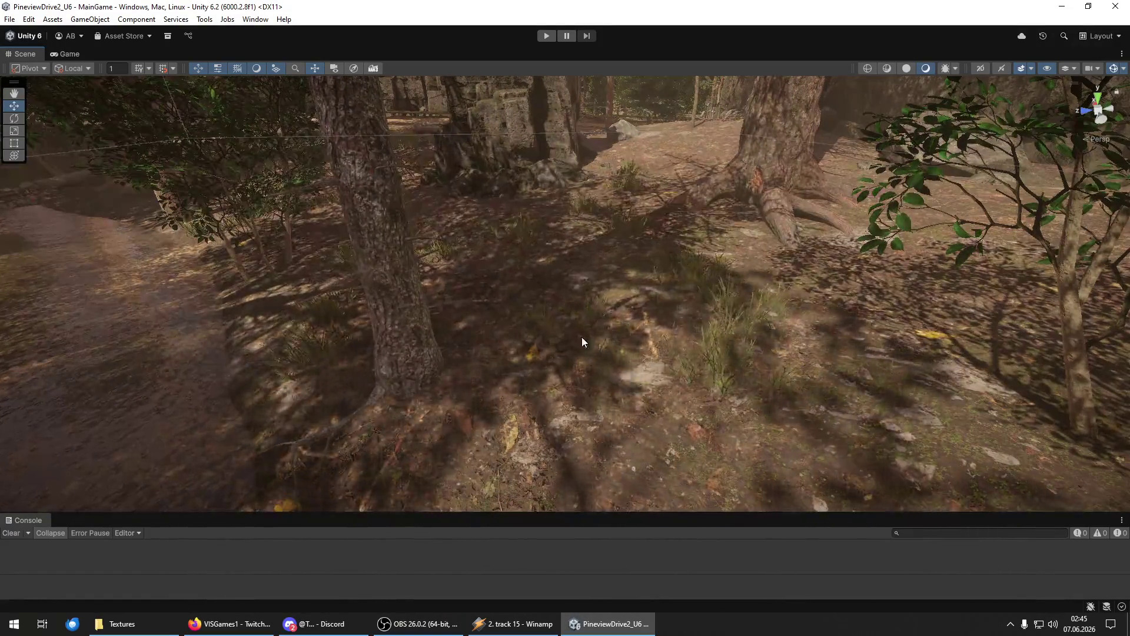
{"action": "mouse_move", "coordinate": [687, 320]}
{"action": "left_mouse_down"}
{"action": "mouse_move", "coordinate": [747, 252]}
{"action": "mouse_move", "coordinate": [790, 350]}
{"action": "mouse_move", "coordinate": [456, 374]}
{"action": "mouse_move", "coordinate": [289, 453]}
{"action": "mouse_move", "coordinate": [330, 327]}
{"action": "left_mouse_up"}
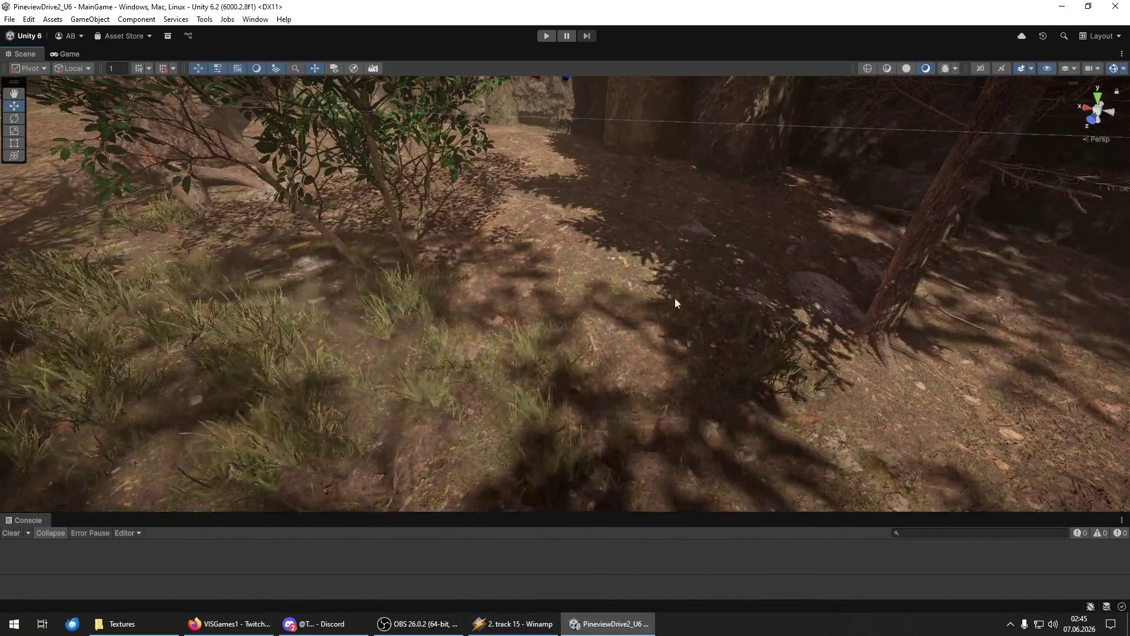
{"action": "mouse_move", "coordinate": [800, 254]}
{"action": "left_mouse_down"}
{"action": "mouse_move", "coordinate": [767, 391]}
{"action": "mouse_move", "coordinate": [706, 386]}
{"action": "left_mouse_up"}
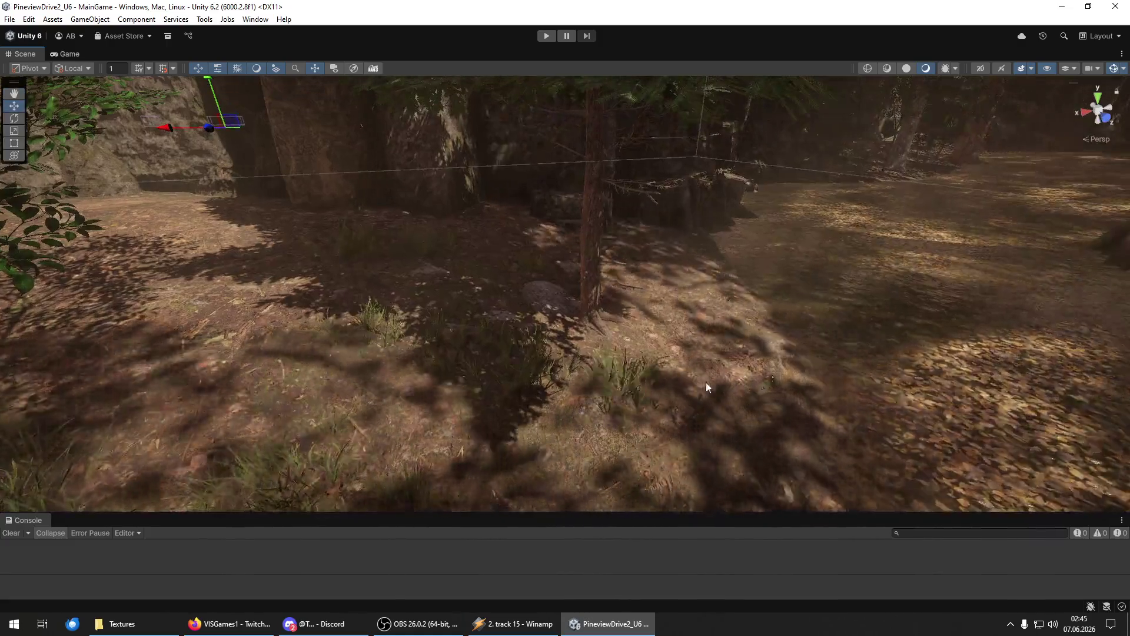
{"action": "mouse_move", "coordinate": [663, 242]}
{"action": "left_mouse_down"}
{"action": "mouse_move", "coordinate": [684, 320]}
{"action": "mouse_move", "coordinate": [446, 298]}
{"action": "mouse_move", "coordinate": [680, 445]}
{"action": "mouse_move", "coordinate": [298, 260]}
{"action": "mouse_move", "coordinate": [457, 386]}
{"action": "mouse_move", "coordinate": [489, 433]}
{"action": "mouse_move", "coordinate": [412, 383]}
{"action": "mouse_move", "coordinate": [517, 475]}
{"action": "left_mouse_up"}
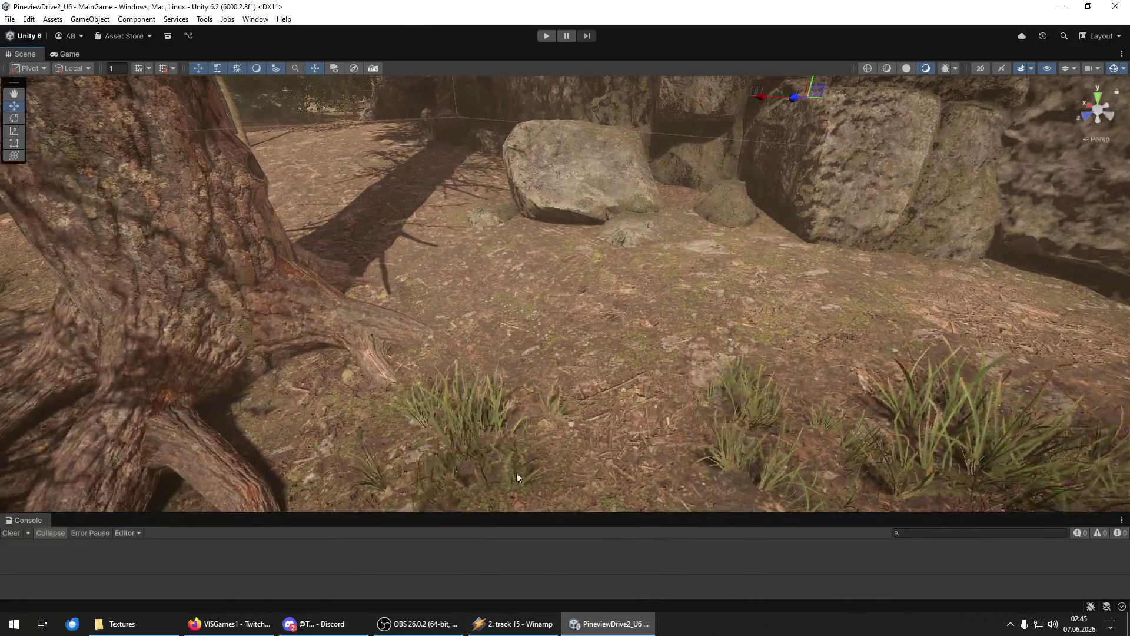
{"action": "left_click_drag", "start_coordinate": [934, 358], "coordinate": [232, 396]}
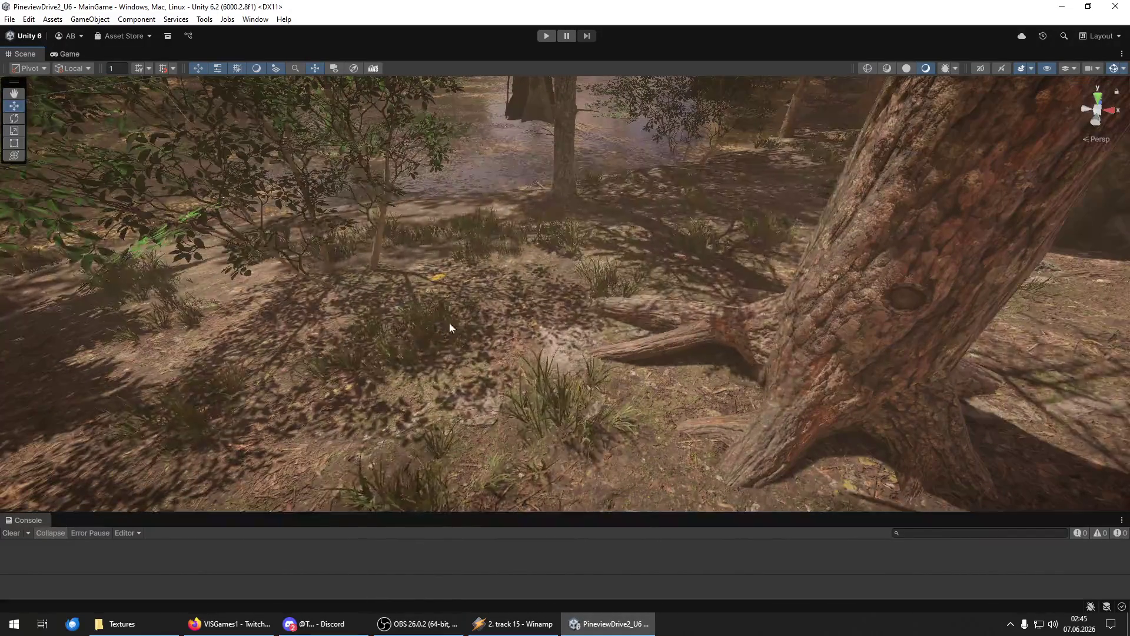
{"action": "mouse_move", "coordinate": [578, 340]}
{"action": "left_mouse_down"}
{"action": "mouse_move", "coordinate": [400, 499]}
{"action": "mouse_move", "coordinate": [147, 364]}
{"action": "mouse_move", "coordinate": [218, 315]}
{"action": "left_mouse_up"}
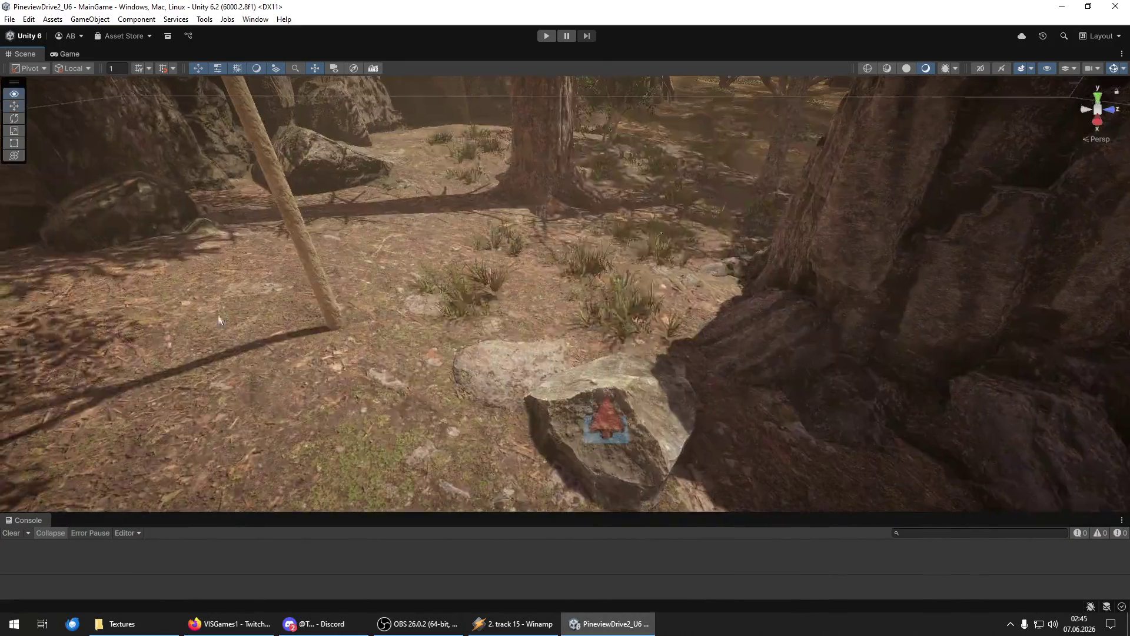
{"action": "left_click_drag", "start_coordinate": [567, 323], "coordinate": [323, 351]}
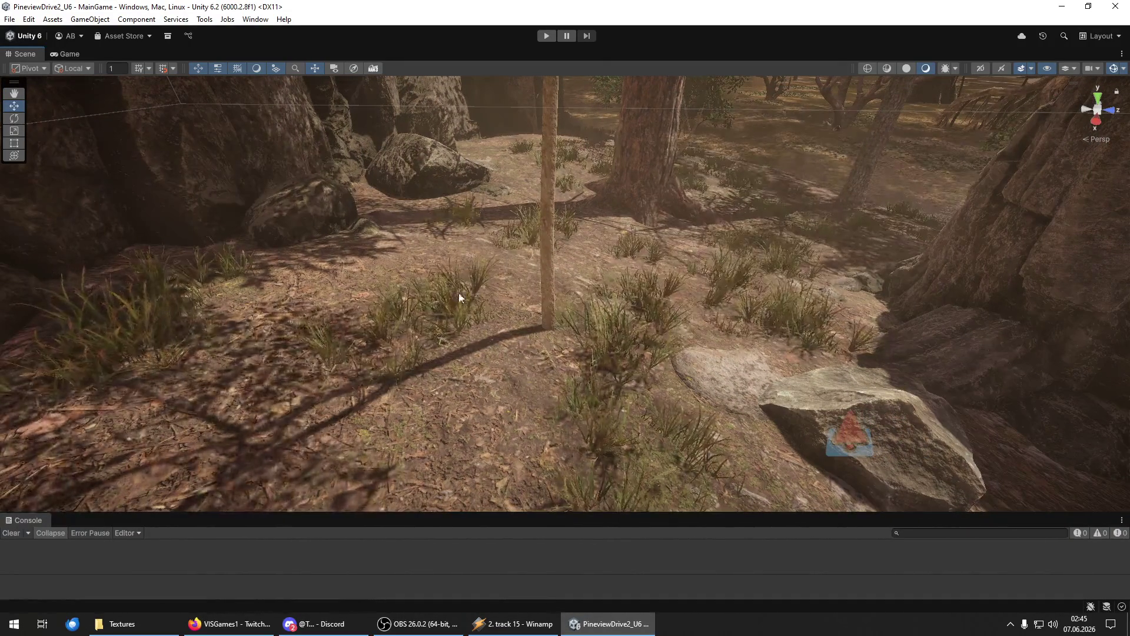
{"action": "mouse_move", "coordinate": [479, 386]}
{"action": "left_mouse_down"}
{"action": "mouse_move", "coordinate": [428, 304]}
{"action": "mouse_move", "coordinate": [418, 383]}
{"action": "mouse_move", "coordinate": [315, 404]}
{"action": "mouse_move", "coordinate": [493, 400]}
{"action": "left_mouse_up"}
{"action": "mouse_move", "coordinate": [412, 326]}
{"action": "left_mouse_down"}
{"action": "mouse_move", "coordinate": [423, 348]}
{"action": "mouse_move", "coordinate": [499, 325]}
{"action": "left_mouse_up"}
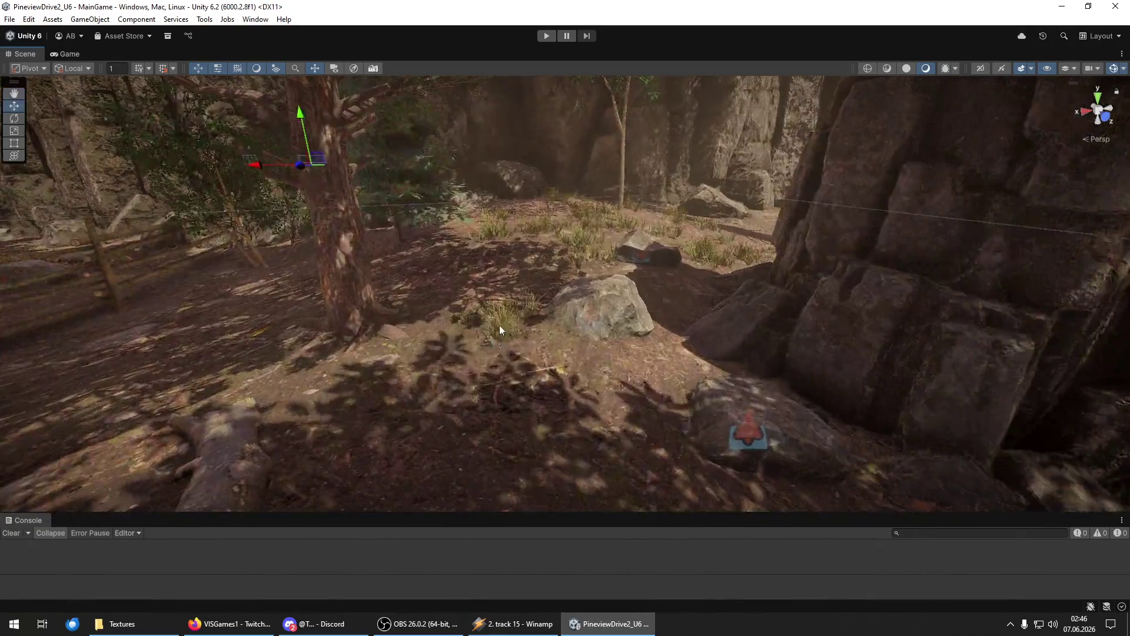
{"action": "mouse_move", "coordinate": [602, 397]}
{"action": "left_mouse_down"}
{"action": "mouse_move", "coordinate": [521, 477]}
{"action": "mouse_move", "coordinate": [709, 419]}
{"action": "left_mouse_up"}
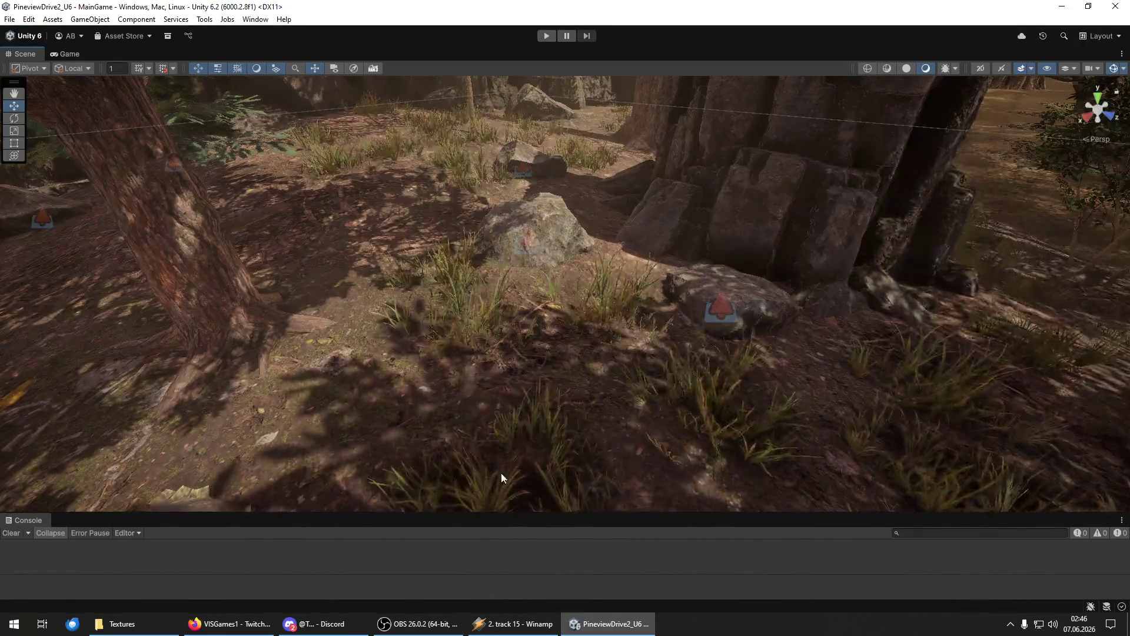
{"action": "left_click_drag", "start_coordinate": [435, 430], "coordinate": [427, 404]}
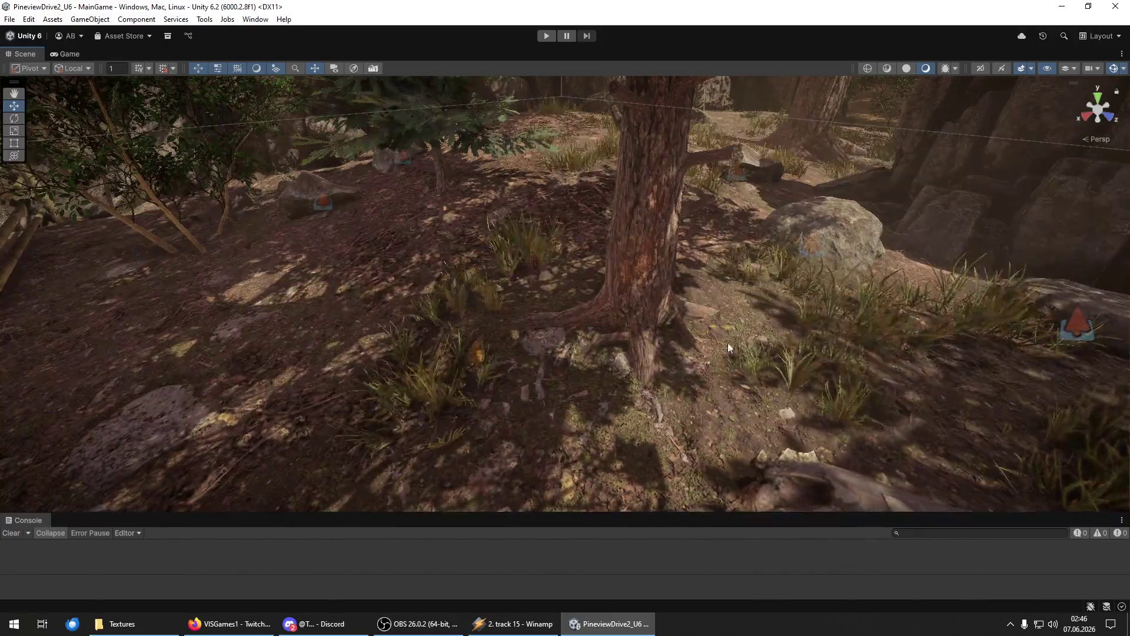
{"action": "mouse_move", "coordinate": [552, 458]}
{"action": "left_mouse_down"}
{"action": "mouse_move", "coordinate": [537, 429]}
{"action": "mouse_move", "coordinate": [327, 256]}
{"action": "left_mouse_up"}
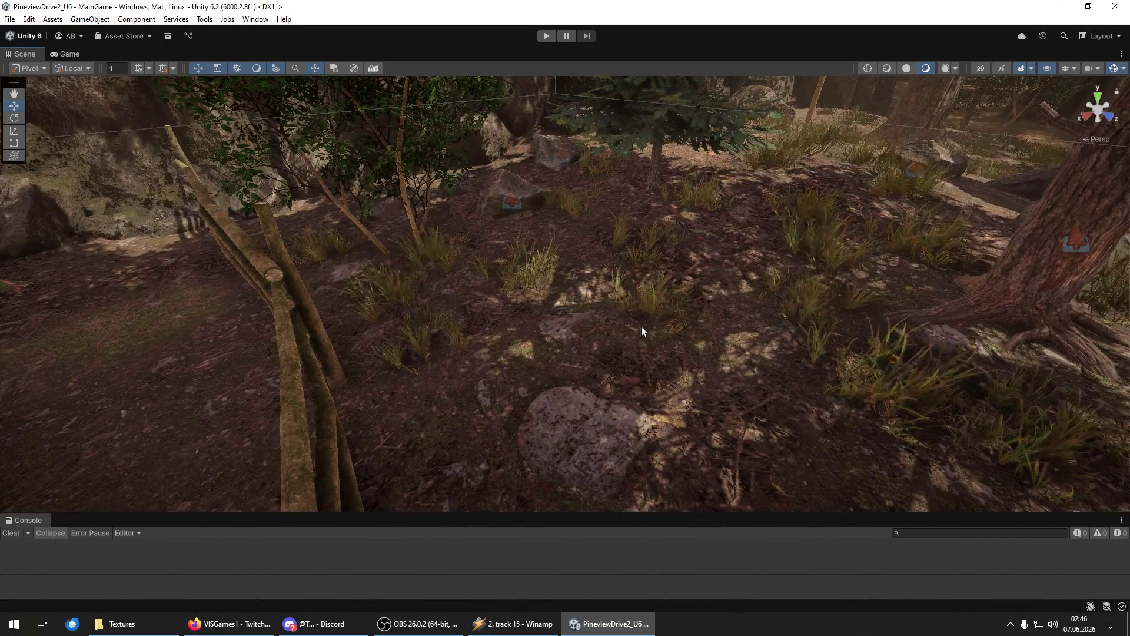
{"action": "mouse_move", "coordinate": [542, 446]}
{"action": "left_mouse_down"}
{"action": "mouse_move", "coordinate": [807, 460]}
{"action": "mouse_move", "coordinate": [361, 370]}
{"action": "left_mouse_up"}
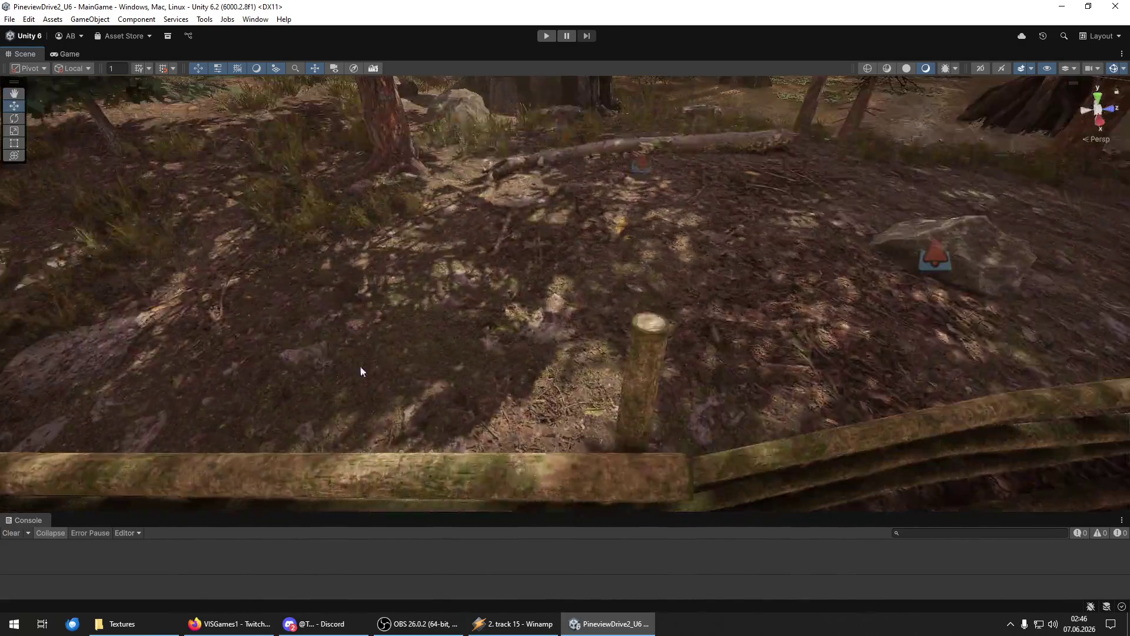
Move along the fence rails to open ground and paint grass tufts near the fence.
{"action": "mouse_move", "coordinate": [638, 277]}
{"action": "left_mouse_down"}
{"action": "mouse_move", "coordinate": [709, 316]}
{"action": "mouse_move", "coordinate": [712, 380]}
{"action": "mouse_move", "coordinate": [430, 314]}
{"action": "mouse_move", "coordinate": [781, 373]}
{"action": "mouse_move", "coordinate": [574, 324]}
{"action": "left_mouse_up"}
{"action": "mouse_move", "coordinate": [559, 439]}
{"action": "left_mouse_down"}
{"action": "mouse_move", "coordinate": [714, 383]}
{"action": "mouse_move", "coordinate": [787, 308]}
{"action": "mouse_move", "coordinate": [835, 373]}
{"action": "mouse_move", "coordinate": [774, 287]}
{"action": "left_mouse_up"}
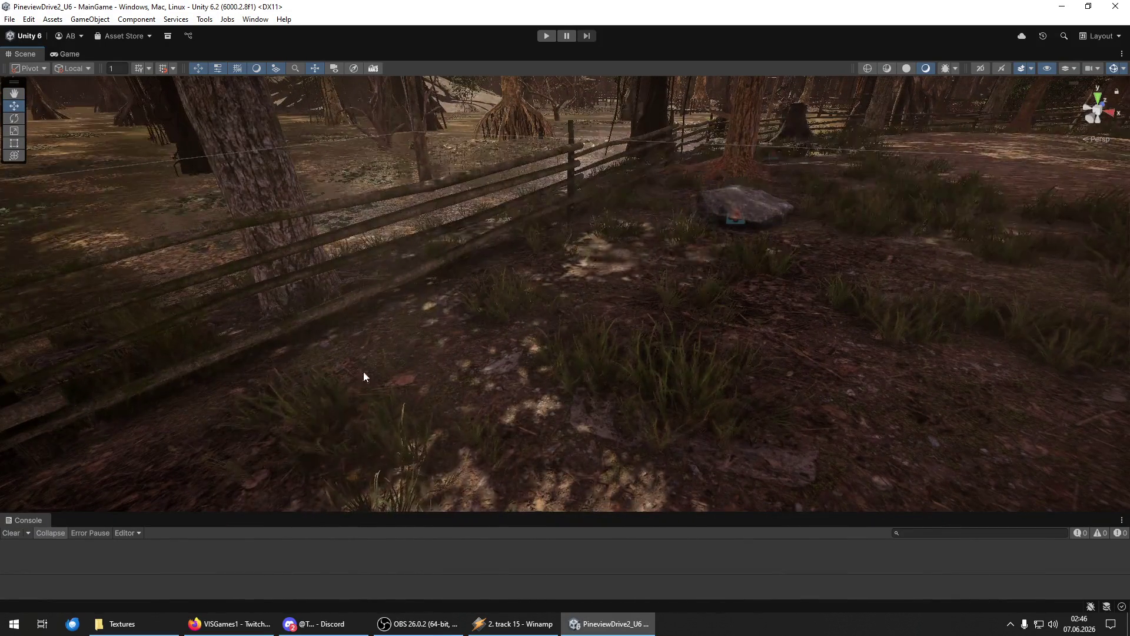
{"action": "mouse_move", "coordinate": [828, 423]}
{"action": "left_mouse_down"}
{"action": "mouse_move", "coordinate": [825, 379]}
{"action": "mouse_move", "coordinate": [793, 394]}
{"action": "left_mouse_up"}
{"action": "mouse_move", "coordinate": [883, 403]}
{"action": "left_mouse_down"}
{"action": "mouse_move", "coordinate": [815, 398]}
{"action": "mouse_move", "coordinate": [695, 305]}
{"action": "mouse_move", "coordinate": [503, 446]}
{"action": "mouse_move", "coordinate": [413, 353]}
{"action": "left_mouse_up"}
{"action": "mouse_move", "coordinate": [291, 322]}
{"action": "left_mouse_down"}
{"action": "mouse_move", "coordinate": [199, 398]}
{"action": "mouse_move", "coordinate": [373, 386]}
{"action": "mouse_move", "coordinate": [347, 231]}
{"action": "mouse_move", "coordinate": [524, 247]}
{"action": "mouse_move", "coordinate": [797, 167]}
{"action": "mouse_move", "coordinate": [789, 226]}
{"action": "mouse_move", "coordinate": [585, 238]}
{"action": "left_mouse_up"}
Paint more grass tufts across the foreground and over the bare dirt near the fence.
{"action": "scroll", "coordinate": [171, 349], "scroll_direction": "down", "scroll_amount": 5}
{"action": "mouse_move", "coordinate": [171, 349]}
{"action": "left_mouse_down"}
{"action": "mouse_move", "coordinate": [544, 474]}
{"action": "mouse_move", "coordinate": [530, 411]}
{"action": "mouse_move", "coordinate": [699, 468]}
{"action": "mouse_move", "coordinate": [888, 463]}
{"action": "mouse_move", "coordinate": [942, 395]}
{"action": "left_mouse_up"}
{"action": "scroll", "coordinate": [735, 442], "scroll_direction": "up", "scroll_amount": 5}
{"action": "mouse_move", "coordinate": [627, 441]}
{"action": "left_mouse_down"}
{"action": "mouse_move", "coordinate": [637, 341]}
{"action": "mouse_move", "coordinate": [768, 313]}
{"action": "mouse_move", "coordinate": [909, 341]}
{"action": "mouse_move", "coordinate": [712, 249]}
{"action": "left_mouse_up"}
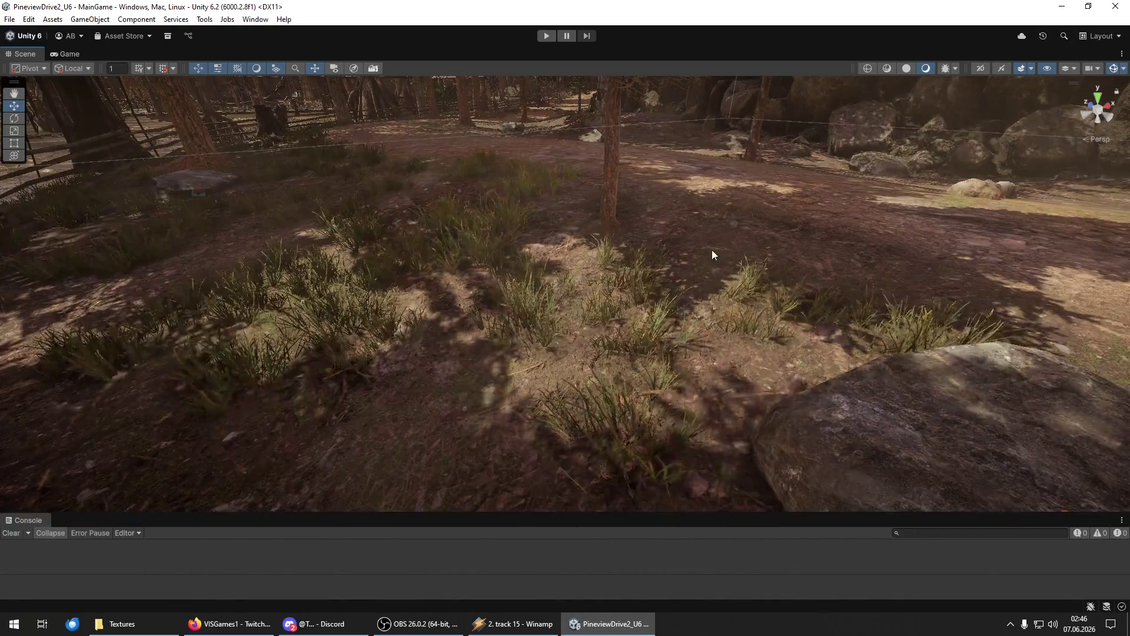
{"action": "scroll", "coordinate": [712, 250], "scroll_direction": "up", "scroll_amount": 5}
{"action": "mouse_move", "coordinate": [294, 279]}
{"action": "left_mouse_down"}
{"action": "mouse_move", "coordinate": [275, 220]}
{"action": "mouse_move", "coordinate": [335, 189]}
{"action": "mouse_move", "coordinate": [487, 277]}
{"action": "mouse_move", "coordinate": [393, 193]}
{"action": "left_mouse_up"}
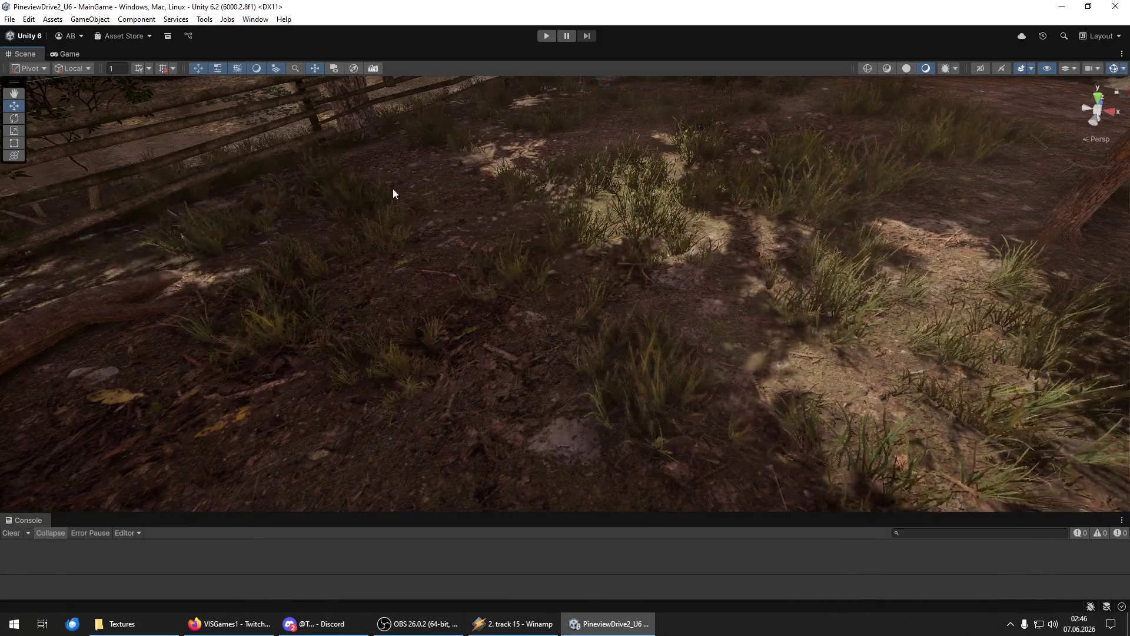
{"action": "mouse_move", "coordinate": [638, 323]}
{"action": "left_mouse_down"}
{"action": "mouse_move", "coordinate": [578, 348]}
{"action": "mouse_move", "coordinate": [385, 312]}
{"action": "mouse_move", "coordinate": [447, 282]}
{"action": "left_mouse_up"}
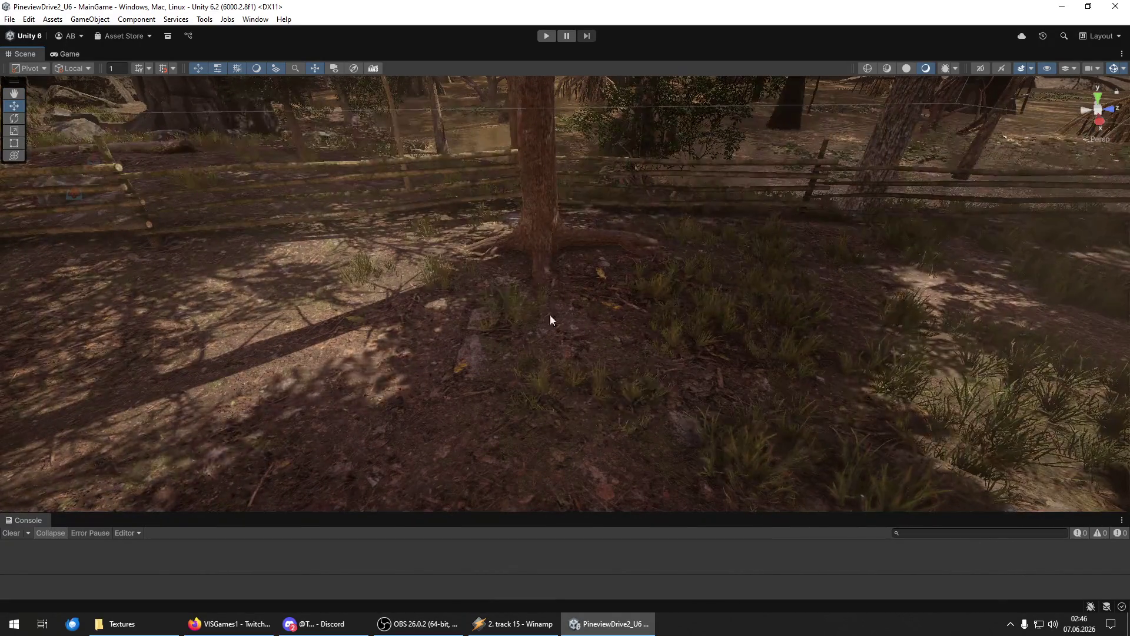
{"action": "mouse_move", "coordinate": [575, 455]}
{"action": "left_mouse_down"}
{"action": "mouse_move", "coordinate": [555, 454]}
{"action": "mouse_move", "coordinate": [848, 384]}
{"action": "mouse_move", "coordinate": [623, 468]}
{"action": "mouse_move", "coordinate": [243, 428]}
{"action": "mouse_move", "coordinate": [385, 461]}
{"action": "mouse_move", "coordinate": [167, 362]}
{"action": "mouse_move", "coordinate": [270, 284]}
{"action": "left_mouse_up"}
{"action": "mouse_move", "coordinate": [490, 395]}
{"action": "left_mouse_down"}
{"action": "mouse_move", "coordinate": [366, 298]}
{"action": "mouse_move", "coordinate": [462, 285]}
{"action": "mouse_move", "coordinate": [590, 383]}
{"action": "mouse_move", "coordinate": [801, 393]}
{"action": "left_mouse_up"}
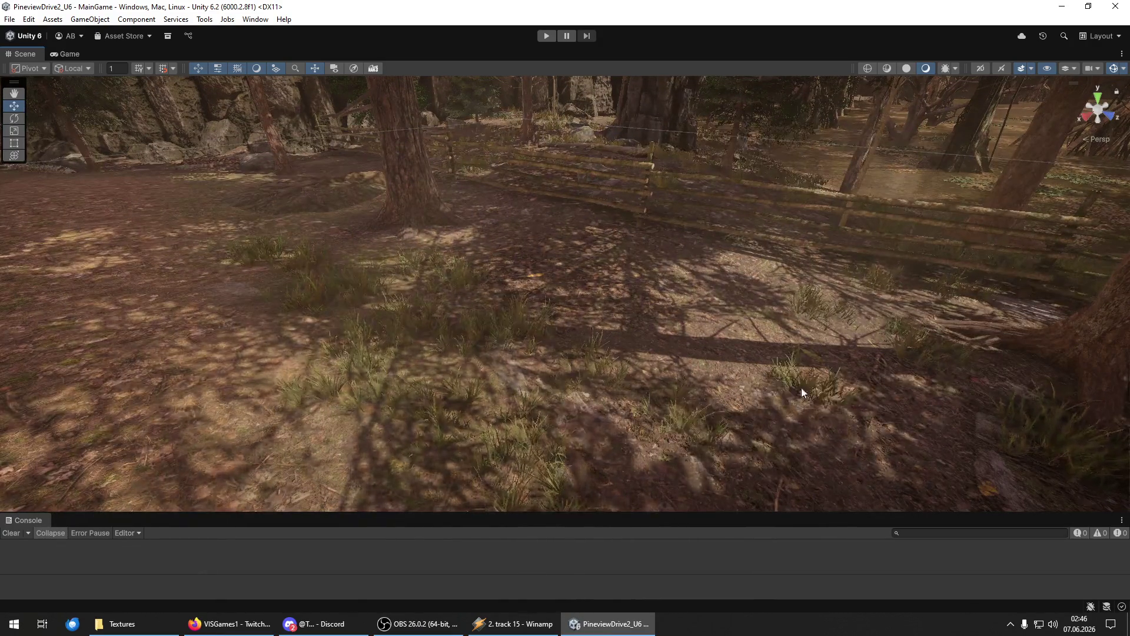
Fly past the large trunk and rock to the fence and select the grass clump there.
{"action": "mouse_move", "coordinate": [661, 461]}
{"action": "left_mouse_down"}
{"action": "mouse_move", "coordinate": [691, 449]}
{"action": "mouse_move", "coordinate": [495, 435]}
{"action": "left_mouse_up"}
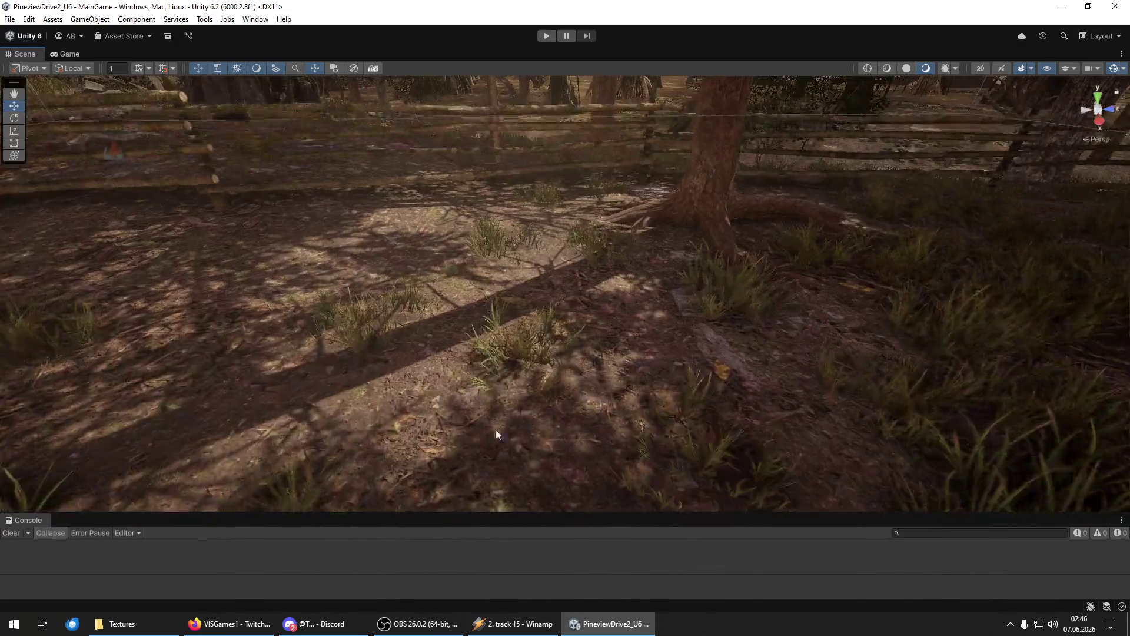
{"action": "mouse_move", "coordinate": [457, 353]}
{"action": "left_mouse_down"}
{"action": "mouse_move", "coordinate": [611, 283]}
{"action": "mouse_move", "coordinate": [474, 242]}
{"action": "left_mouse_up"}
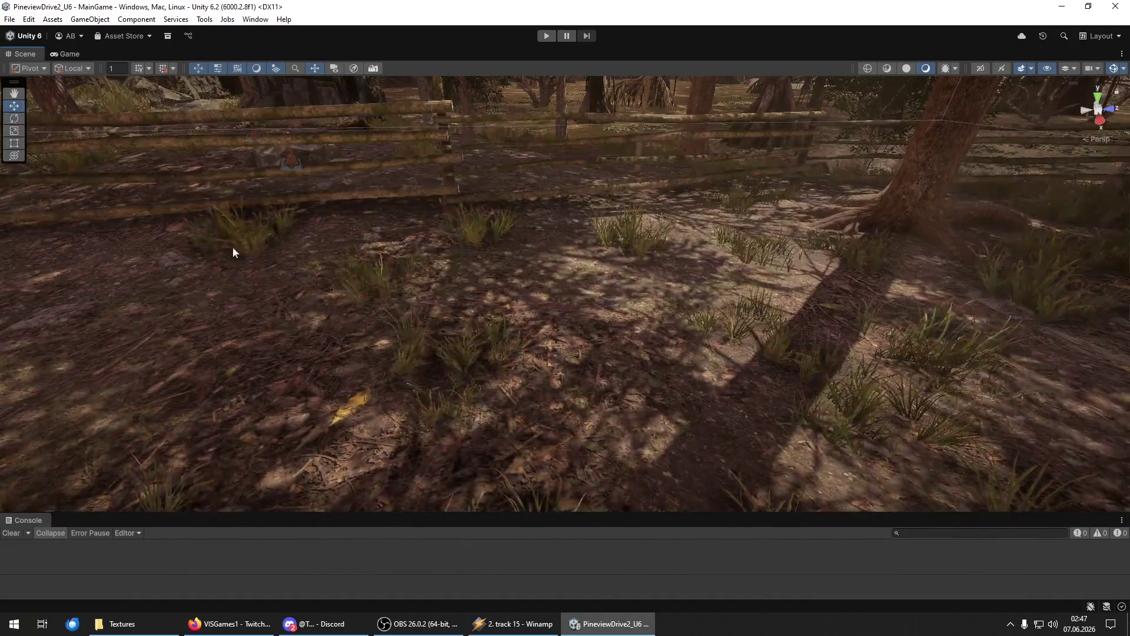
{"action": "mouse_move", "coordinate": [577, 321]}
{"action": "left_mouse_down"}
{"action": "mouse_move", "coordinate": [460, 267]}
{"action": "mouse_move", "coordinate": [520, 313]}
{"action": "mouse_move", "coordinate": [360, 474]}
{"action": "mouse_move", "coordinate": [437, 313]}
{"action": "left_mouse_up"}
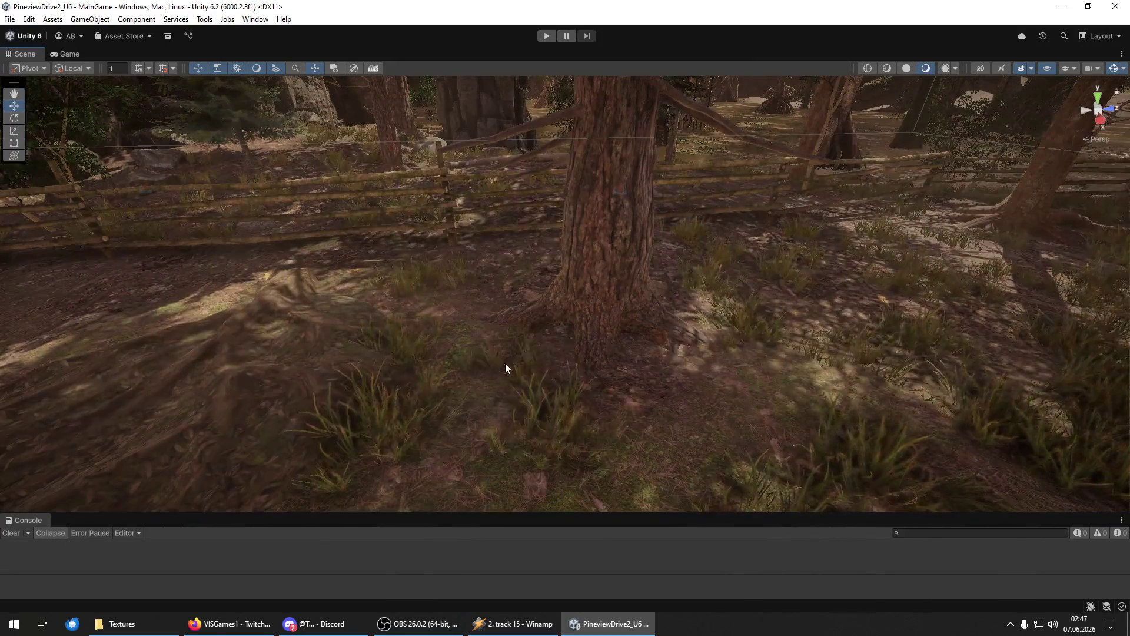
{"action": "mouse_move", "coordinate": [722, 425]}
{"action": "left_mouse_down"}
{"action": "mouse_move", "coordinate": [641, 458]}
{"action": "mouse_move", "coordinate": [503, 426]}
{"action": "left_mouse_up"}
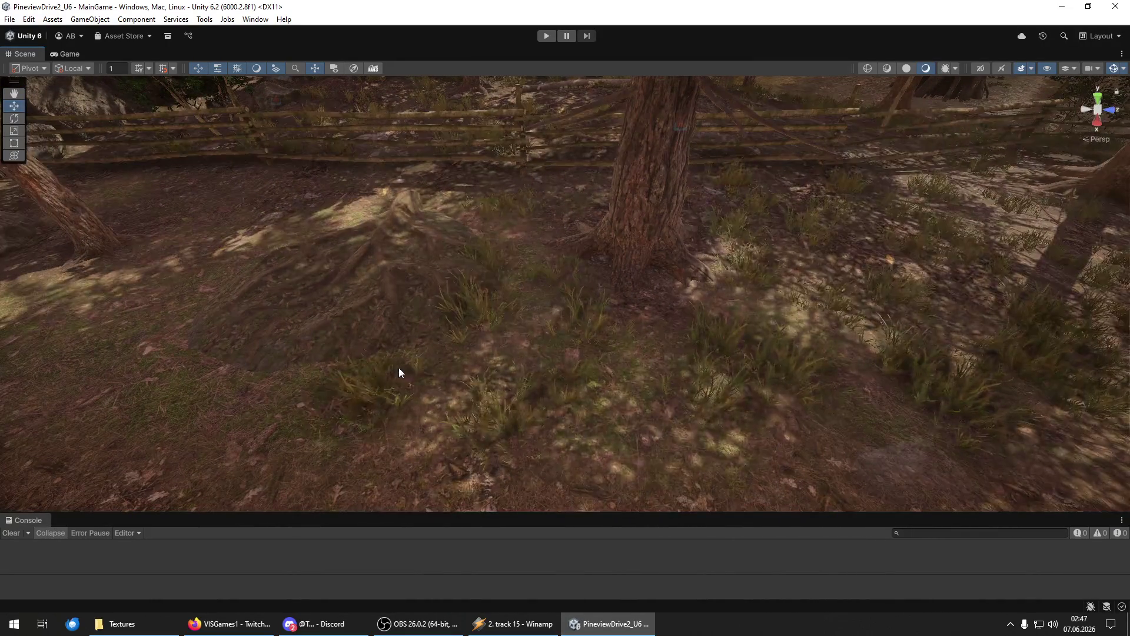
{"action": "mouse_move", "coordinate": [185, 321]}
{"action": "left_mouse_down"}
{"action": "mouse_move", "coordinate": [188, 399]}
{"action": "mouse_move", "coordinate": [293, 325]}
{"action": "left_mouse_up"}
{"action": "mouse_move", "coordinate": [613, 409]}
{"action": "left_mouse_down"}
{"action": "mouse_move", "coordinate": [469, 368]}
{"action": "mouse_move", "coordinate": [457, 259]}
{"action": "left_mouse_up"}
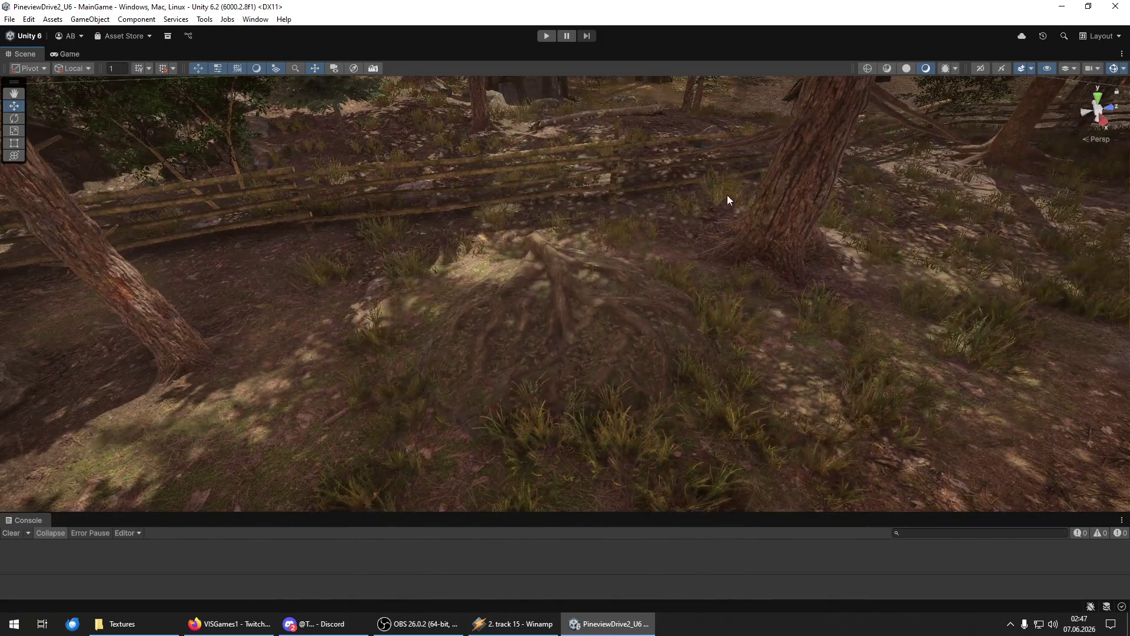
{"action": "left_click_drag", "start_coordinate": [728, 198], "coordinate": [515, 255]}
{"action": "mouse_move", "coordinate": [409, 363]}
{"action": "left_mouse_down"}
{"action": "mouse_move", "coordinate": [595, 298]}
{"action": "mouse_move", "coordinate": [588, 320]}
{"action": "mouse_move", "coordinate": [600, 272]}
{"action": "left_mouse_up"}
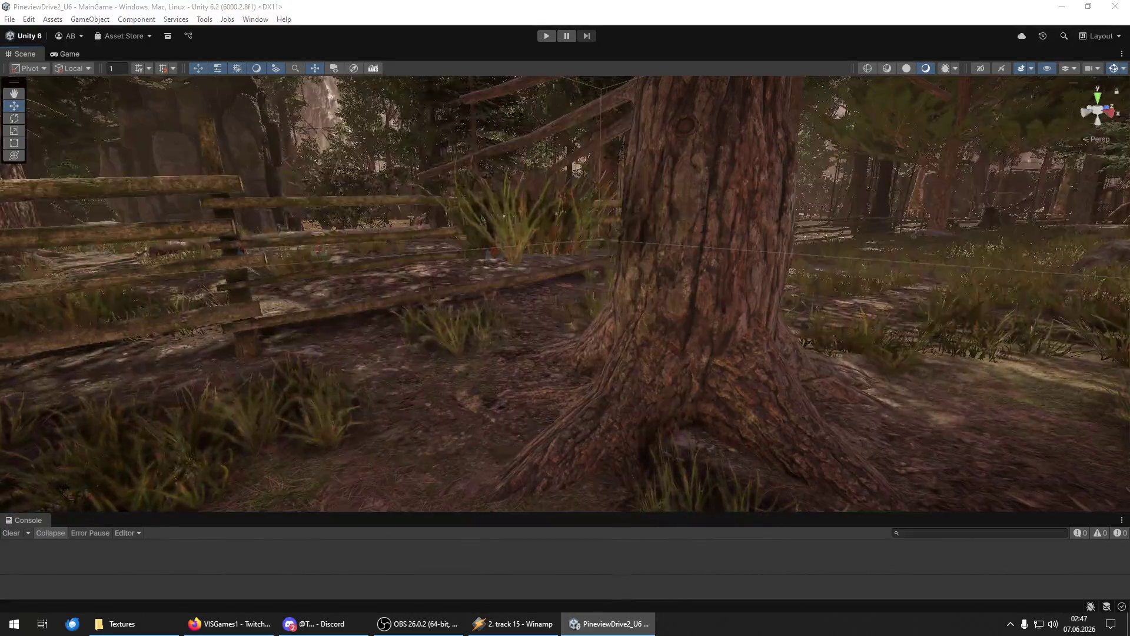
{"action": "left_click", "coordinate": [515, 227]}
Delete the selected grass clump by the fence and fly the camera further along it.
{"action": "key", "text": "Delete"}
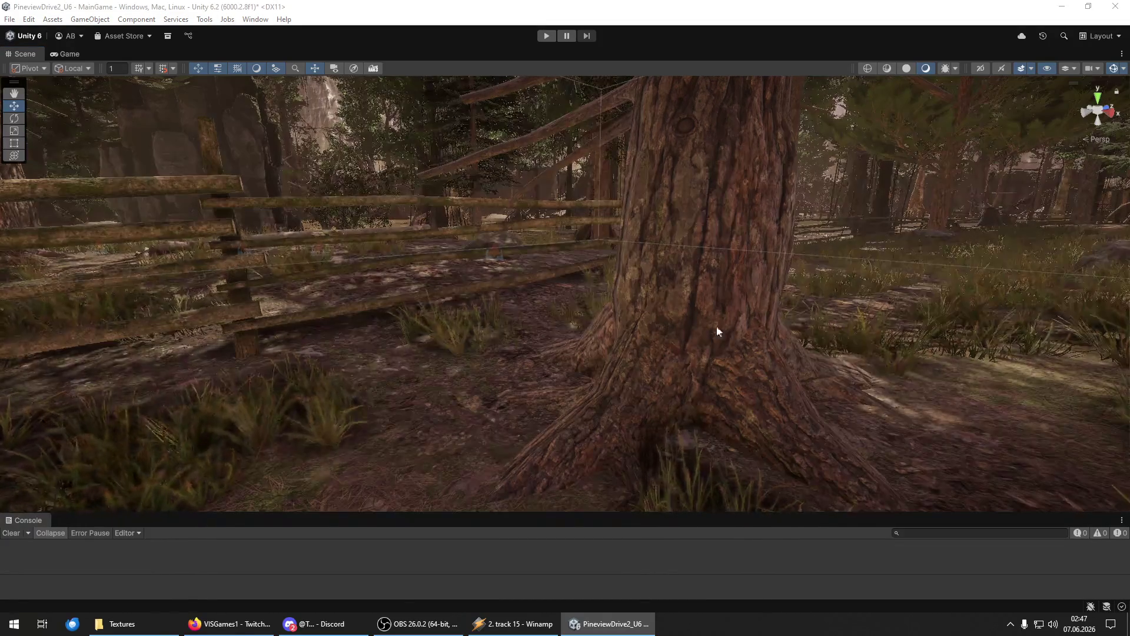
{"action": "key", "text": "w"}
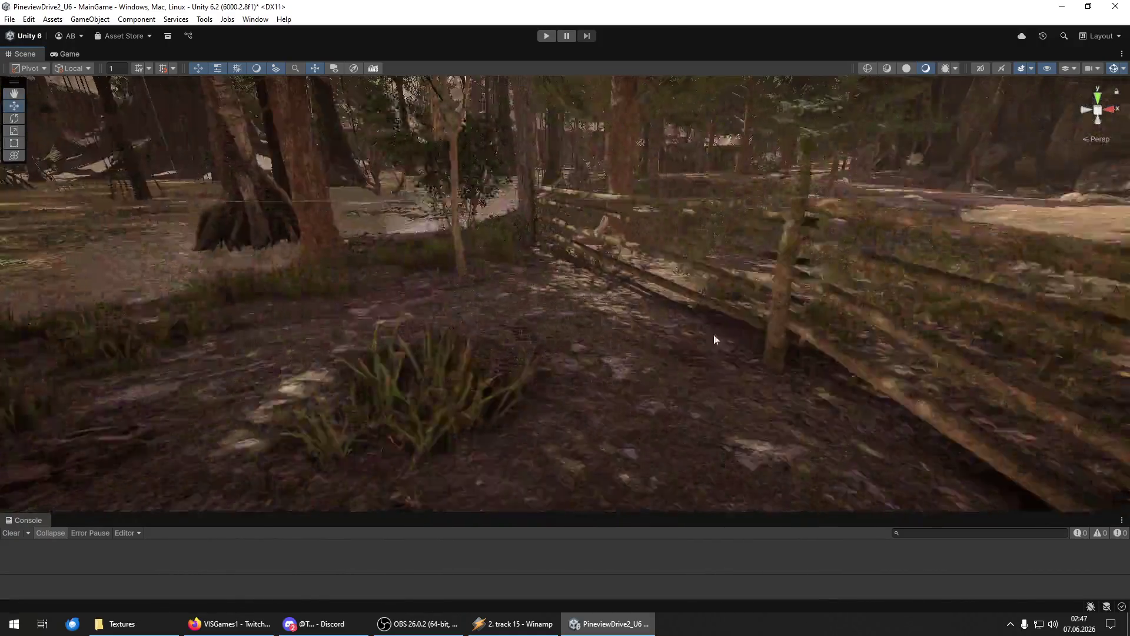
{"action": "key", "text": "w"}
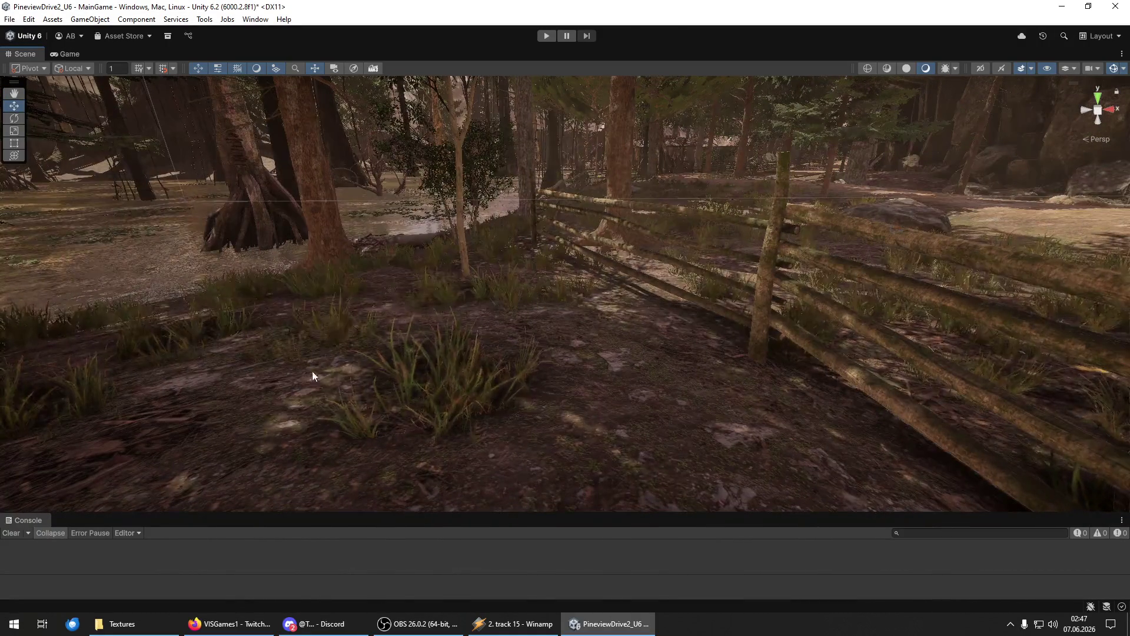
Fly the camera in toward the log fence and the nearby rock.
{"action": "key", "text": "w"}
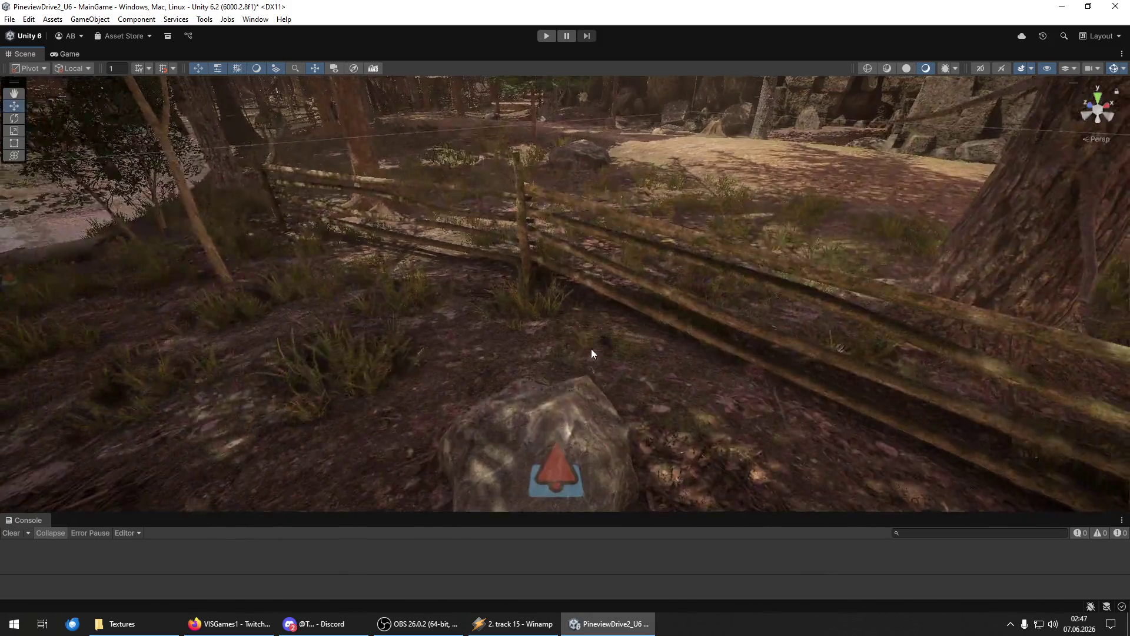
{"action": "key", "text": "s"}
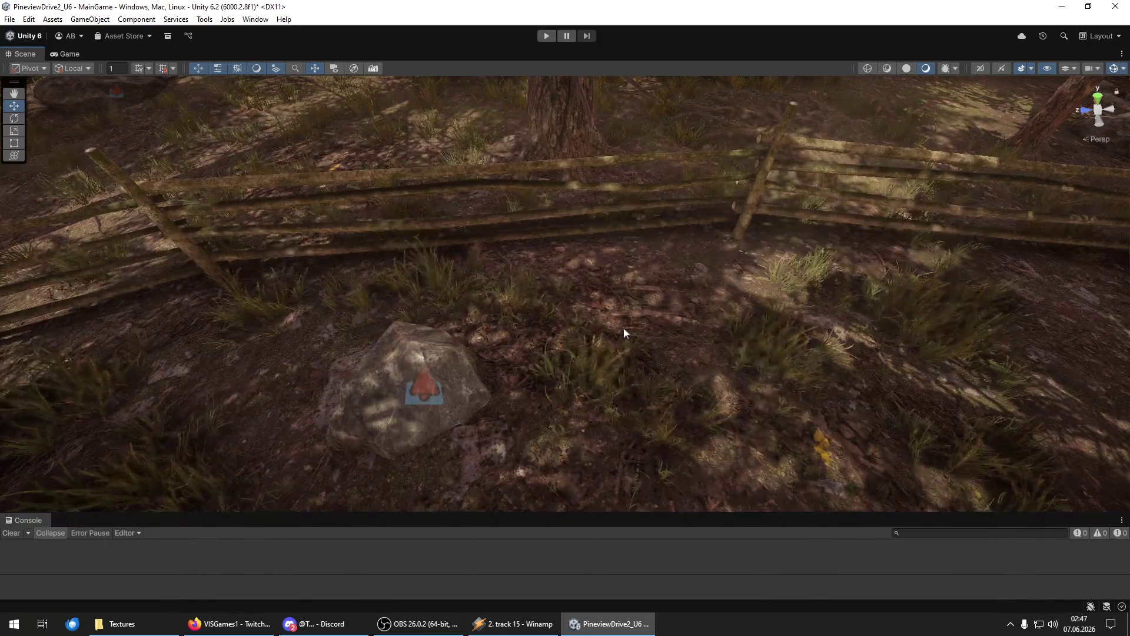
{"action": "key", "text": "w"}
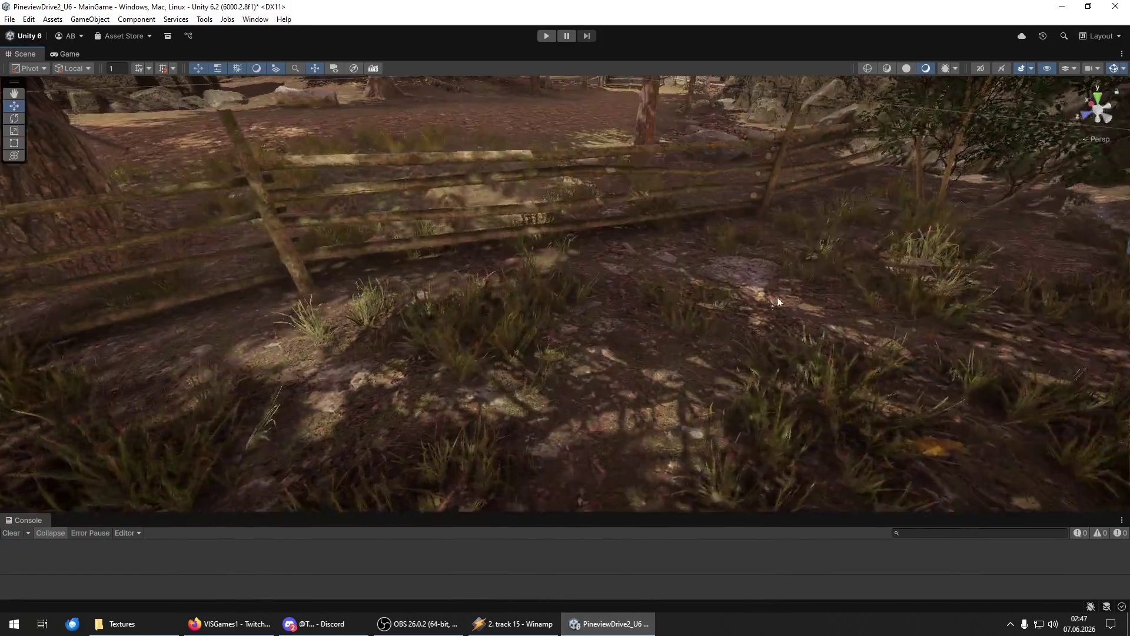
{"action": "key", "text": "w"}
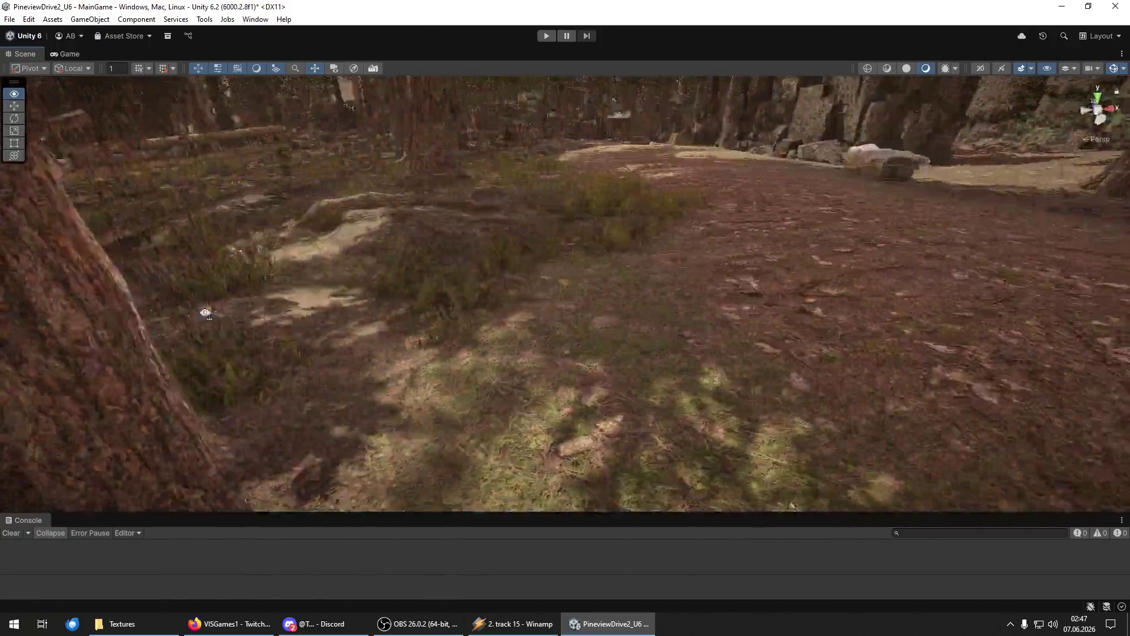
{"action": "key", "text": "s"}
{"action": "key", "text": "w"}
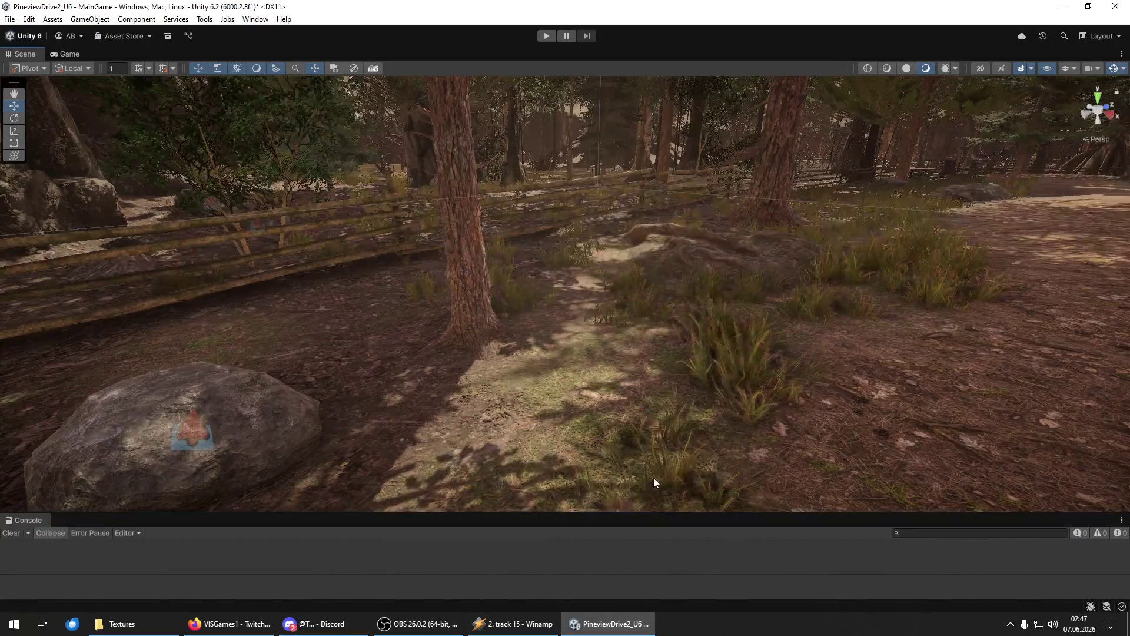
{"action": "key", "text": "s"}
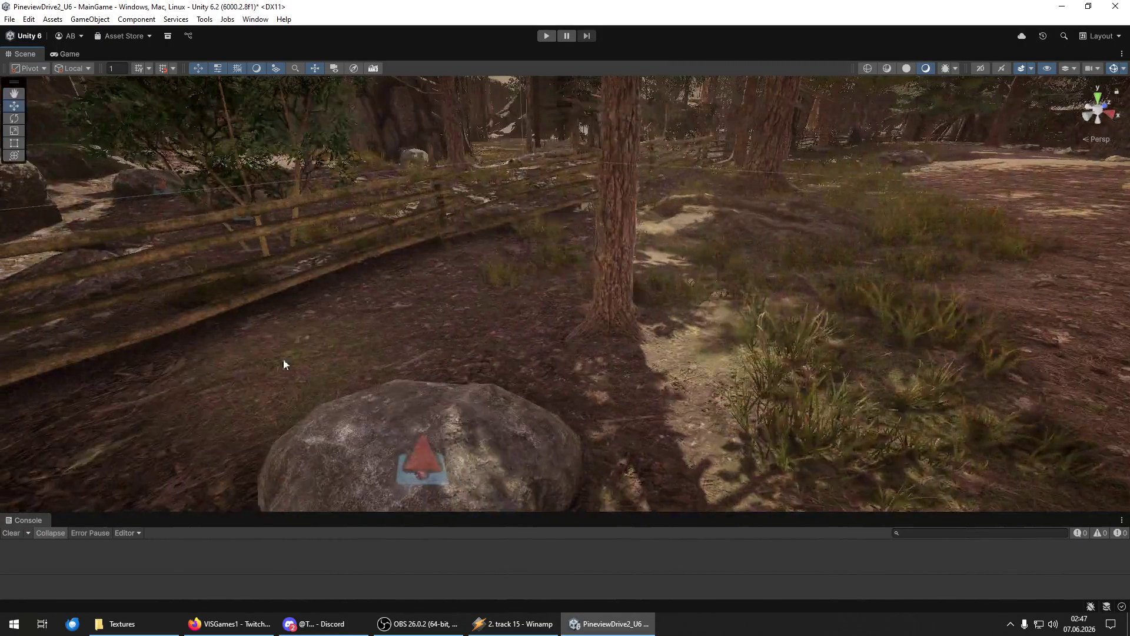
Frame the mossy log and rock wall, then paint grass clumps on the dirt near the fence.
{"action": "left_click_drag", "start_coordinate": [642, 417], "coordinate": [554, 302]}
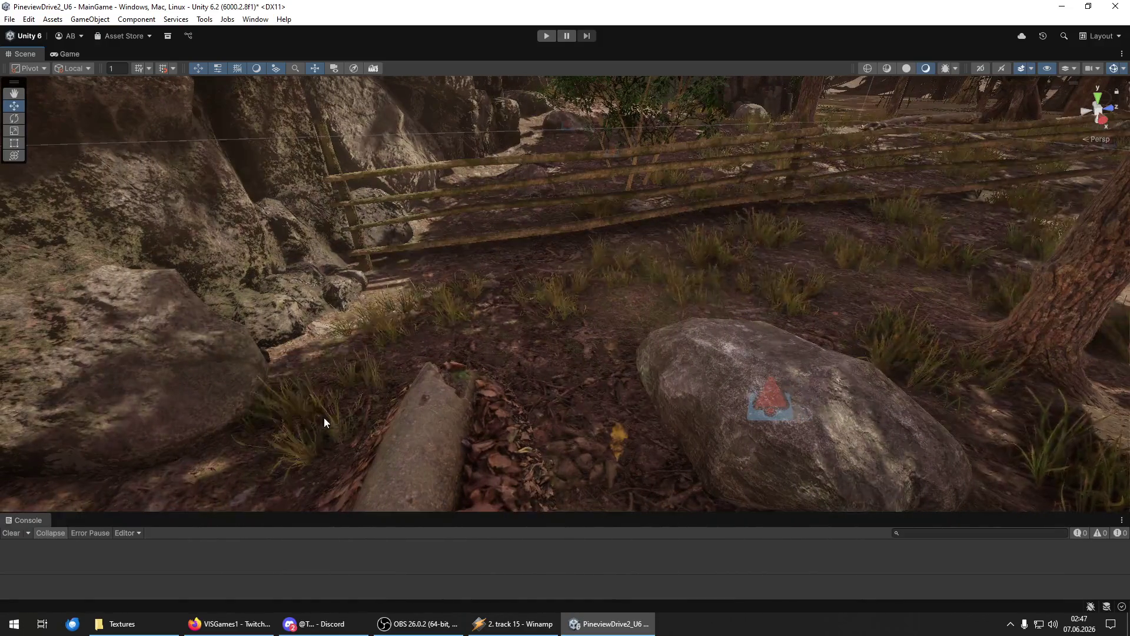
{"action": "mouse_move", "coordinate": [596, 398]}
{"action": "left_mouse_down"}
{"action": "mouse_move", "coordinate": [504, 359]}
{"action": "mouse_move", "coordinate": [496, 424]}
{"action": "mouse_move", "coordinate": [592, 376]}
{"action": "left_mouse_up"}
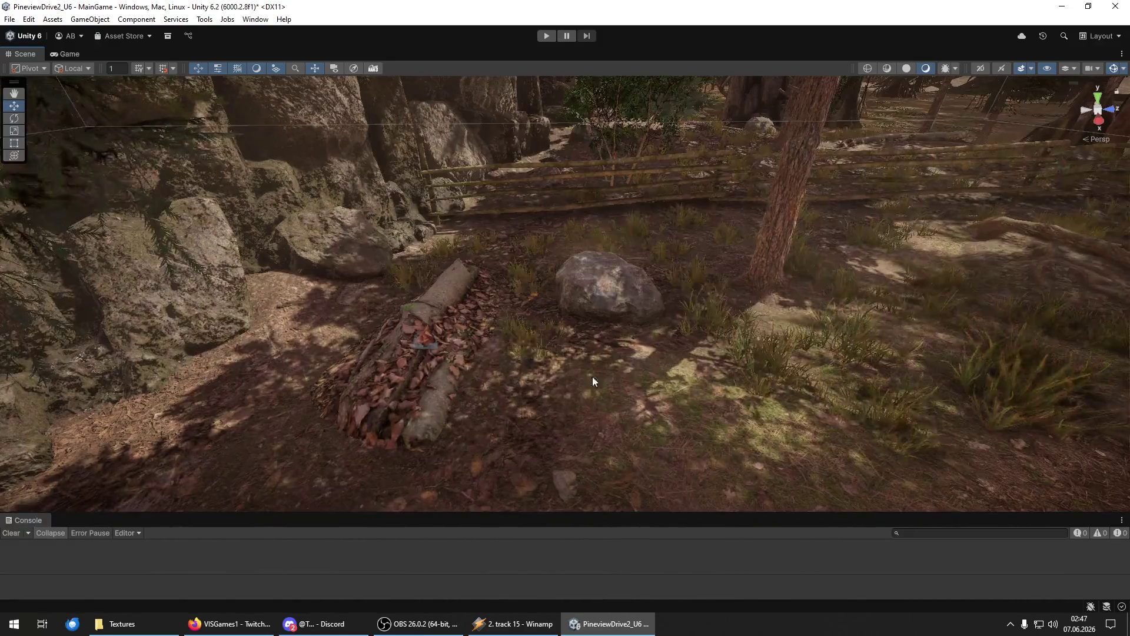
{"action": "mouse_move", "coordinate": [620, 496]}
{"action": "left_mouse_down"}
{"action": "mouse_move", "coordinate": [492, 429]}
{"action": "mouse_move", "coordinate": [673, 379]}
{"action": "mouse_move", "coordinate": [687, 336]}
{"action": "mouse_move", "coordinate": [588, 263]}
{"action": "mouse_move", "coordinate": [436, 404]}
{"action": "mouse_move", "coordinate": [390, 373]}
{"action": "mouse_move", "coordinate": [537, 483]}
{"action": "mouse_move", "coordinate": [508, 383]}
{"action": "left_mouse_up"}
{"action": "mouse_move", "coordinate": [420, 392]}
{"action": "left_mouse_down"}
{"action": "mouse_move", "coordinate": [255, 373]}
{"action": "mouse_move", "coordinate": [379, 454]}
{"action": "mouse_move", "coordinate": [656, 386]}
{"action": "left_mouse_up"}
{"action": "mouse_move", "coordinate": [507, 436]}
{"action": "left_mouse_down"}
{"action": "mouse_move", "coordinate": [628, 434]}
{"action": "mouse_move", "coordinate": [504, 436]}
{"action": "left_mouse_up"}
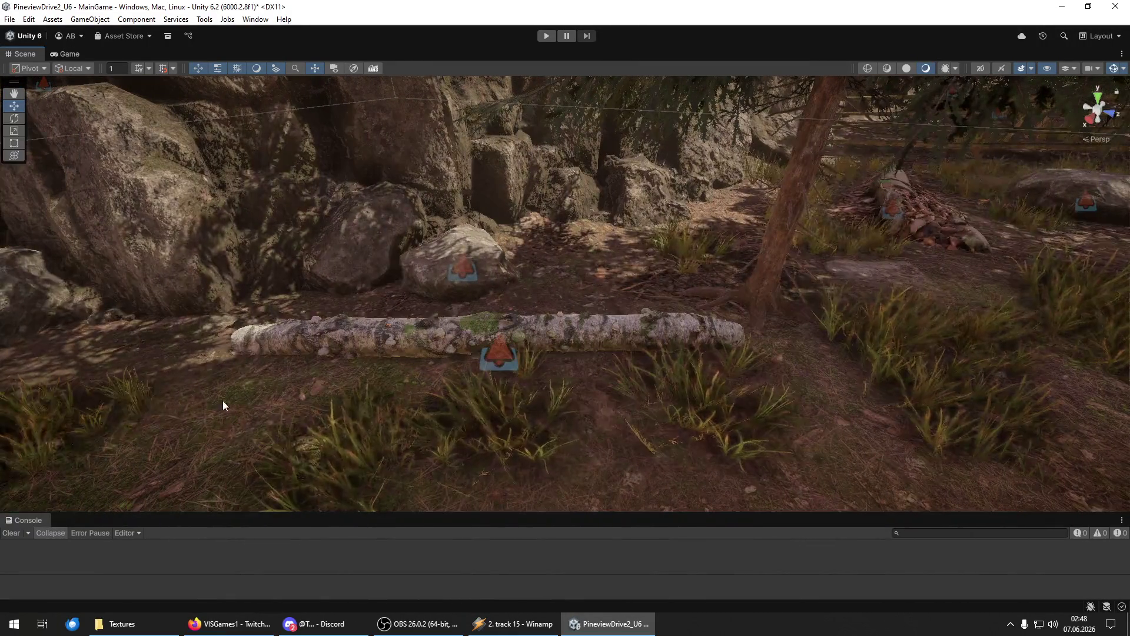
{"action": "mouse_move", "coordinate": [457, 383]}
{"action": "left_mouse_down"}
{"action": "mouse_move", "coordinate": [543, 309]}
{"action": "mouse_move", "coordinate": [515, 367]}
{"action": "mouse_move", "coordinate": [634, 480]}
{"action": "mouse_move", "coordinate": [718, 451]}
{"action": "mouse_move", "coordinate": [446, 400]}
{"action": "left_mouse_up"}
{"action": "mouse_move", "coordinate": [200, 383]}
{"action": "left_mouse_down"}
{"action": "mouse_move", "coordinate": [478, 460]}
{"action": "mouse_move", "coordinate": [356, 309]}
{"action": "mouse_move", "coordinate": [574, 391]}
{"action": "mouse_move", "coordinate": [614, 323]}
{"action": "left_mouse_up"}
{"action": "scroll", "coordinate": [615, 328], "scroll_direction": "down", "scroll_amount": 5}
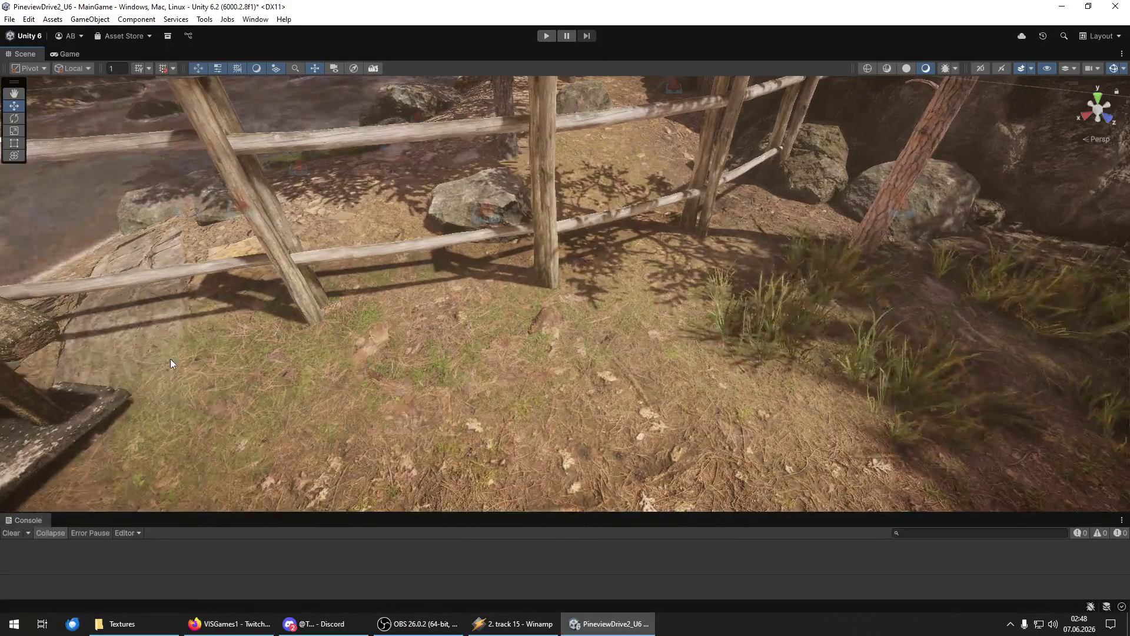
{"action": "mouse_move", "coordinate": [171, 359]}
{"action": "left_mouse_down"}
{"action": "mouse_move", "coordinate": [440, 353]}
{"action": "mouse_move", "coordinate": [555, 397]}
{"action": "mouse_move", "coordinate": [655, 297]}
{"action": "mouse_move", "coordinate": [479, 419]}
{"action": "mouse_move", "coordinate": [502, 343]}
{"action": "mouse_move", "coordinate": [393, 430]}
{"action": "mouse_move", "coordinate": [540, 333]}
{"action": "mouse_move", "coordinate": [588, 324]}
{"action": "left_mouse_up"}
{"action": "mouse_move", "coordinate": [736, 304]}
{"action": "left_mouse_down"}
{"action": "mouse_move", "coordinate": [774, 344]}
{"action": "mouse_move", "coordinate": [736, 294]}
{"action": "mouse_move", "coordinate": [588, 282]}
{"action": "mouse_move", "coordinate": [420, 234]}
{"action": "mouse_move", "coordinate": [338, 356]}
{"action": "mouse_move", "coordinate": [573, 443]}
{"action": "mouse_move", "coordinate": [468, 277]}
{"action": "mouse_move", "coordinate": [456, 416]}
{"action": "mouse_move", "coordinate": [562, 373]}
{"action": "mouse_move", "coordinate": [587, 412]}
{"action": "mouse_move", "coordinate": [439, 373]}
{"action": "mouse_move", "coordinate": [512, 360]}
{"action": "mouse_move", "coordinate": [613, 365]}
{"action": "left_mouse_up"}
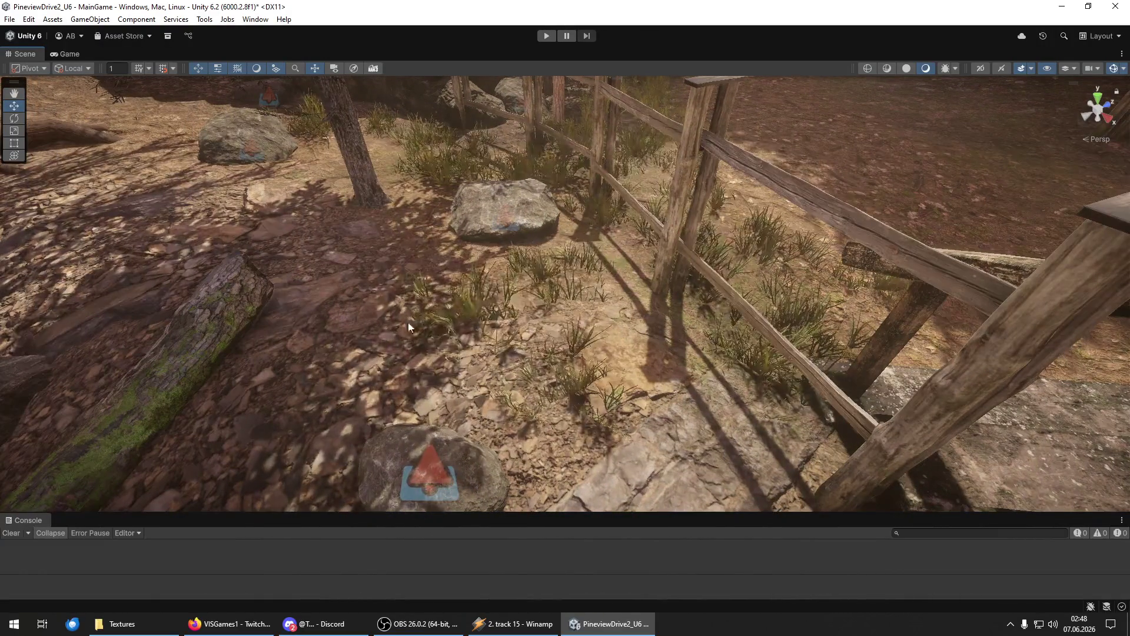
Orbit past the boulder and cliff to a close view of the fenced path, rock and grass.
{"action": "mouse_move", "coordinate": [405, 235]}
{"action": "left_mouse_down"}
{"action": "mouse_move", "coordinate": [240, 197]}
{"action": "mouse_move", "coordinate": [656, 358]}
{"action": "left_mouse_up"}
{"action": "mouse_move", "coordinate": [700, 306]}
{"action": "left_mouse_down"}
{"action": "mouse_move", "coordinate": [547, 371]}
{"action": "mouse_move", "coordinate": [520, 237]}
{"action": "left_mouse_up"}
{"action": "left_click_drag", "start_coordinate": [701, 486], "coordinate": [695, 423]}
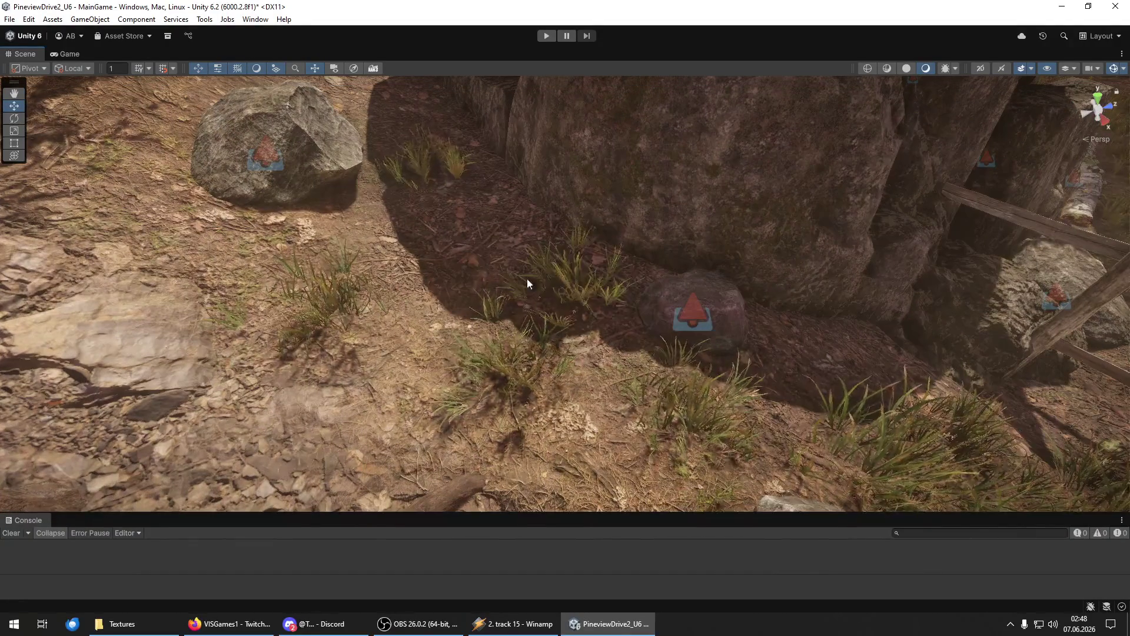
{"action": "mouse_move", "coordinate": [416, 325]}
{"action": "left_mouse_down"}
{"action": "mouse_move", "coordinate": [367, 292]}
{"action": "mouse_move", "coordinate": [483, 266]}
{"action": "mouse_move", "coordinate": [595, 276]}
{"action": "left_mouse_up"}
{"action": "scroll", "coordinate": [594, 275], "scroll_direction": "down", "scroll_amount": 3}
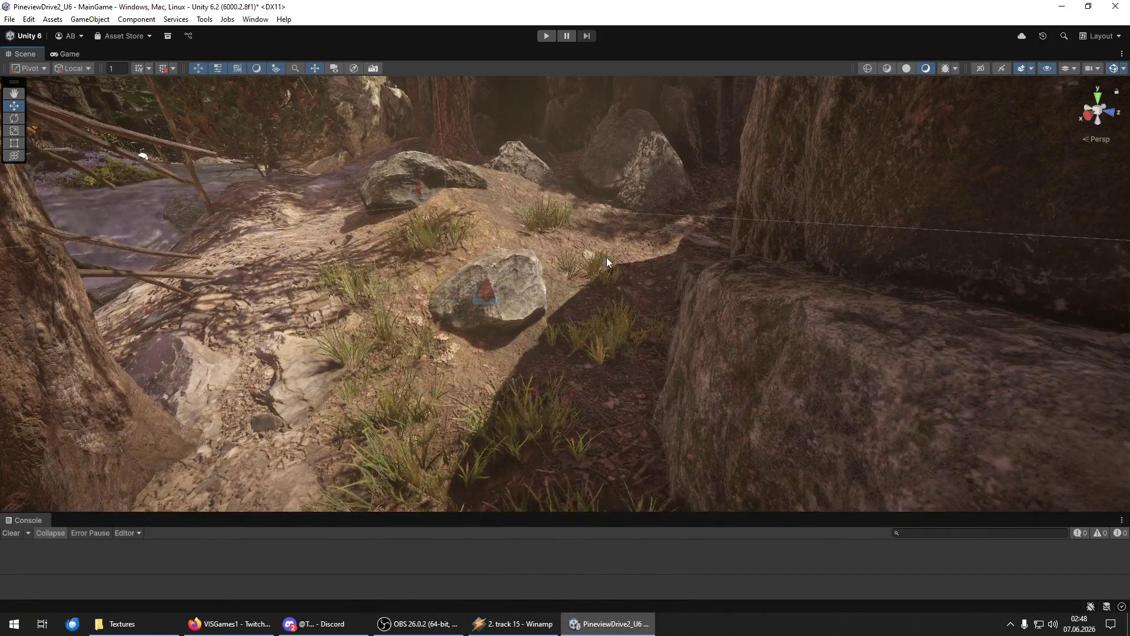
{"action": "mouse_move", "coordinate": [554, 266]}
{"action": "left_mouse_down"}
{"action": "mouse_move", "coordinate": [443, 228]}
{"action": "mouse_move", "coordinate": [480, 346]}
{"action": "mouse_move", "coordinate": [527, 244]}
{"action": "left_mouse_up"}
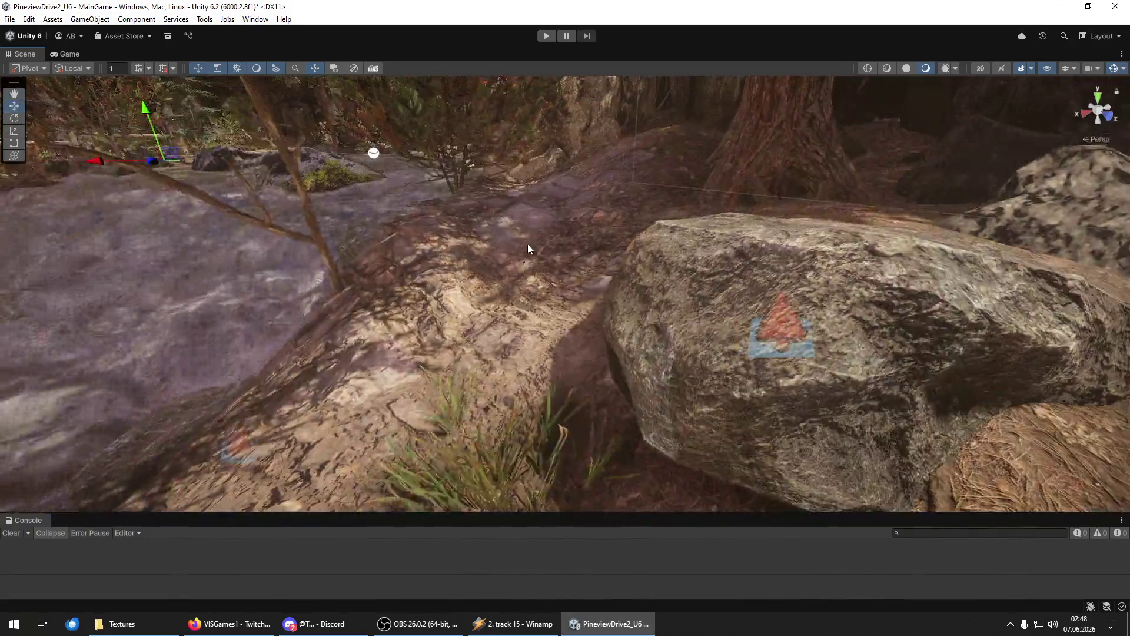
{"action": "left_click_drag", "start_coordinate": [617, 204], "coordinate": [539, 330]}
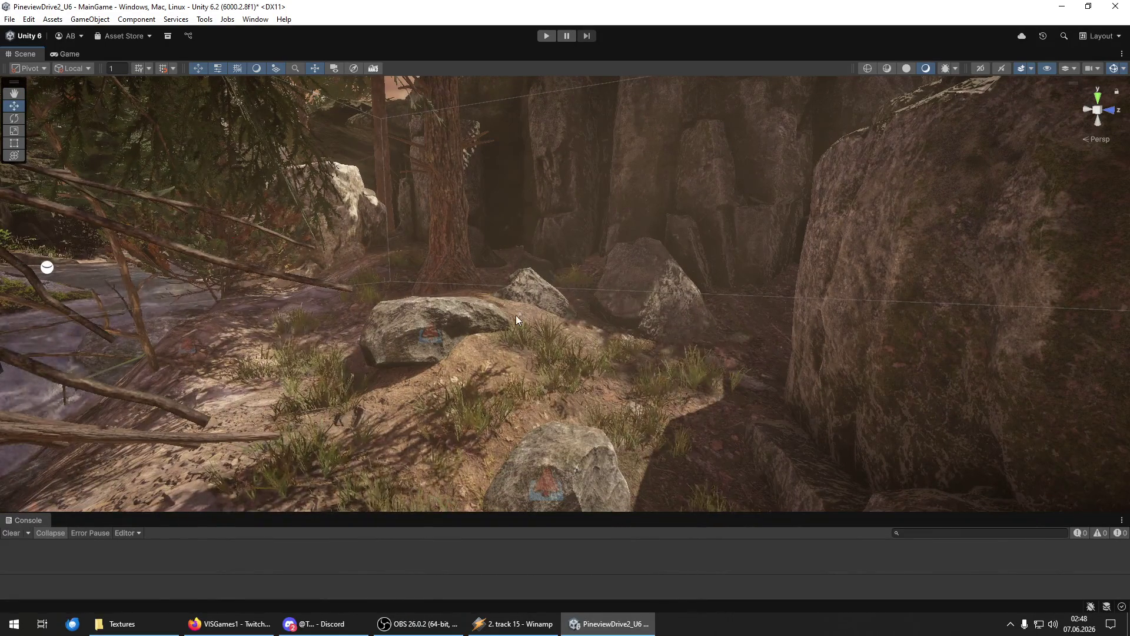
{"action": "mouse_move", "coordinate": [516, 315]}
{"action": "left_mouse_down"}
{"action": "mouse_move", "coordinate": [454, 320]}
{"action": "mouse_move", "coordinate": [460, 366]}
{"action": "mouse_move", "coordinate": [214, 206]}
{"action": "mouse_move", "coordinate": [360, 104]}
{"action": "mouse_move", "coordinate": [688, 344]}
{"action": "mouse_move", "coordinate": [732, 323]}
{"action": "mouse_move", "coordinate": [585, 365]}
{"action": "mouse_move", "coordinate": [562, 346]}
{"action": "mouse_move", "coordinate": [610, 396]}
{"action": "mouse_move", "coordinate": [365, 362]}
{"action": "left_mouse_up"}
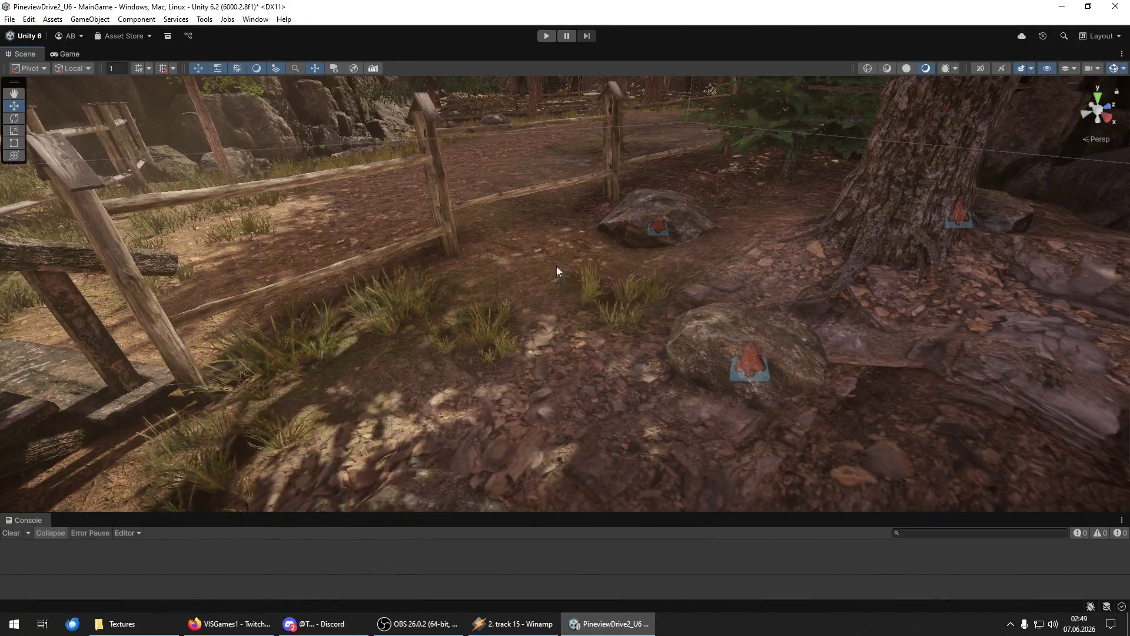
{"action": "left_click_drag", "start_coordinate": [528, 295], "coordinate": [526, 279]}
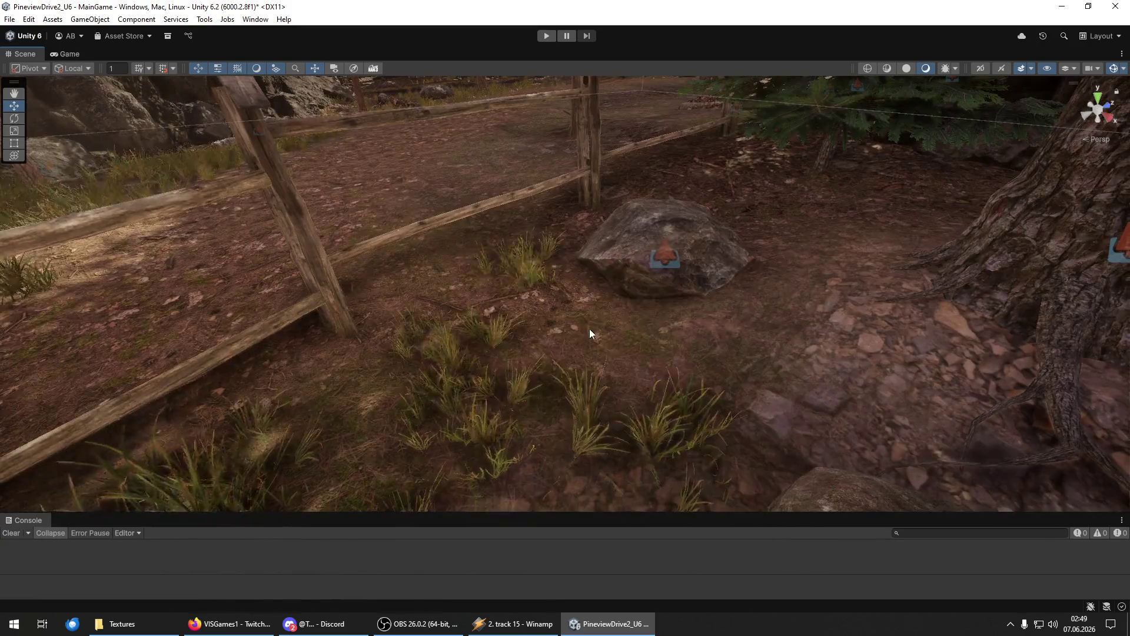
Paint many grass tufts over the open ground around the tree between the fence and river.
{"action": "mouse_move", "coordinate": [915, 210]}
{"action": "left_mouse_down"}
{"action": "mouse_move", "coordinate": [765, 253]}
{"action": "mouse_move", "coordinate": [586, 341]}
{"action": "mouse_move", "coordinate": [646, 332]}
{"action": "left_mouse_up"}
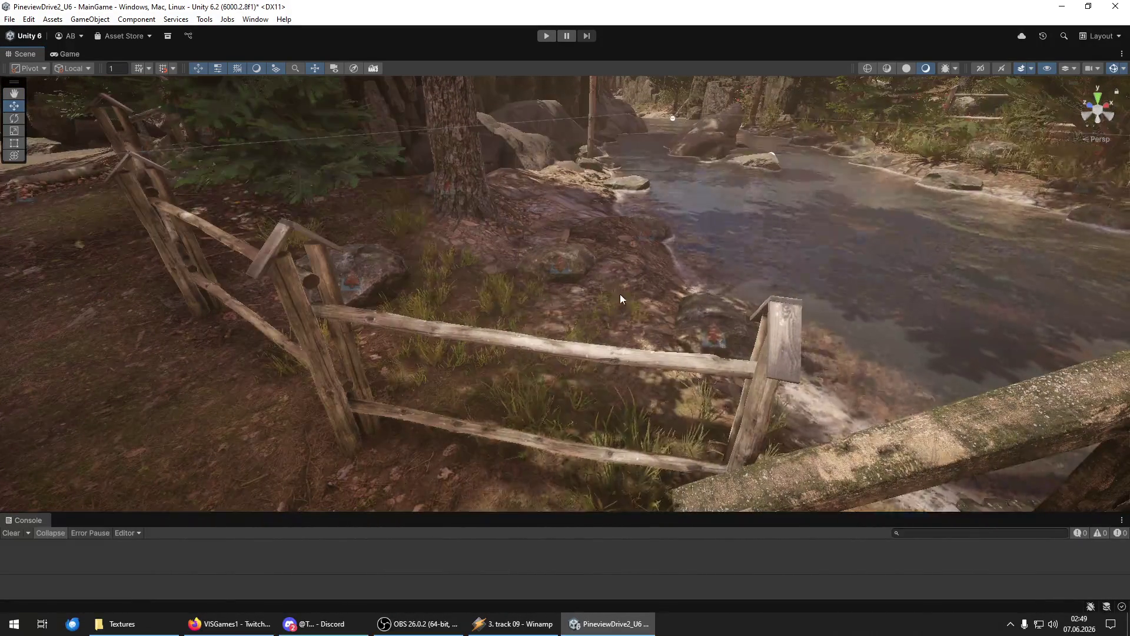
{"action": "mouse_move", "coordinate": [643, 269]}
{"action": "left_mouse_down"}
{"action": "mouse_move", "coordinate": [562, 322]}
{"action": "mouse_move", "coordinate": [814, 330]}
{"action": "left_mouse_up"}
{"action": "mouse_move", "coordinate": [740, 346]}
{"action": "left_mouse_down"}
{"action": "mouse_move", "coordinate": [524, 357]}
{"action": "mouse_move", "coordinate": [412, 405]}
{"action": "mouse_move", "coordinate": [184, 287]}
{"action": "mouse_move", "coordinate": [272, 282]}
{"action": "mouse_move", "coordinate": [424, 313]}
{"action": "mouse_move", "coordinate": [325, 411]}
{"action": "mouse_move", "coordinate": [538, 423]}
{"action": "mouse_move", "coordinate": [454, 360]}
{"action": "mouse_move", "coordinate": [605, 335]}
{"action": "mouse_move", "coordinate": [451, 419]}
{"action": "mouse_move", "coordinate": [392, 266]}
{"action": "mouse_move", "coordinate": [411, 295]}
{"action": "mouse_move", "coordinate": [446, 246]}
{"action": "left_mouse_up"}
{"action": "mouse_move", "coordinate": [526, 334]}
{"action": "left_mouse_down"}
{"action": "mouse_move", "coordinate": [401, 404]}
{"action": "mouse_move", "coordinate": [605, 361]}
{"action": "mouse_move", "coordinate": [591, 433]}
{"action": "mouse_move", "coordinate": [515, 409]}
{"action": "mouse_move", "coordinate": [558, 431]}
{"action": "mouse_move", "coordinate": [540, 426]}
{"action": "mouse_move", "coordinate": [346, 356]}
{"action": "left_mouse_up"}
{"action": "mouse_move", "coordinate": [676, 446]}
{"action": "left_mouse_down"}
{"action": "mouse_move", "coordinate": [635, 412]}
{"action": "mouse_move", "coordinate": [467, 419]}
{"action": "left_mouse_up"}
{"action": "mouse_move", "coordinate": [358, 457]}
{"action": "left_mouse_down"}
{"action": "mouse_move", "coordinate": [540, 443]}
{"action": "mouse_move", "coordinate": [603, 467]}
{"action": "mouse_move", "coordinate": [637, 390]}
{"action": "mouse_move", "coordinate": [686, 327]}
{"action": "left_mouse_up"}
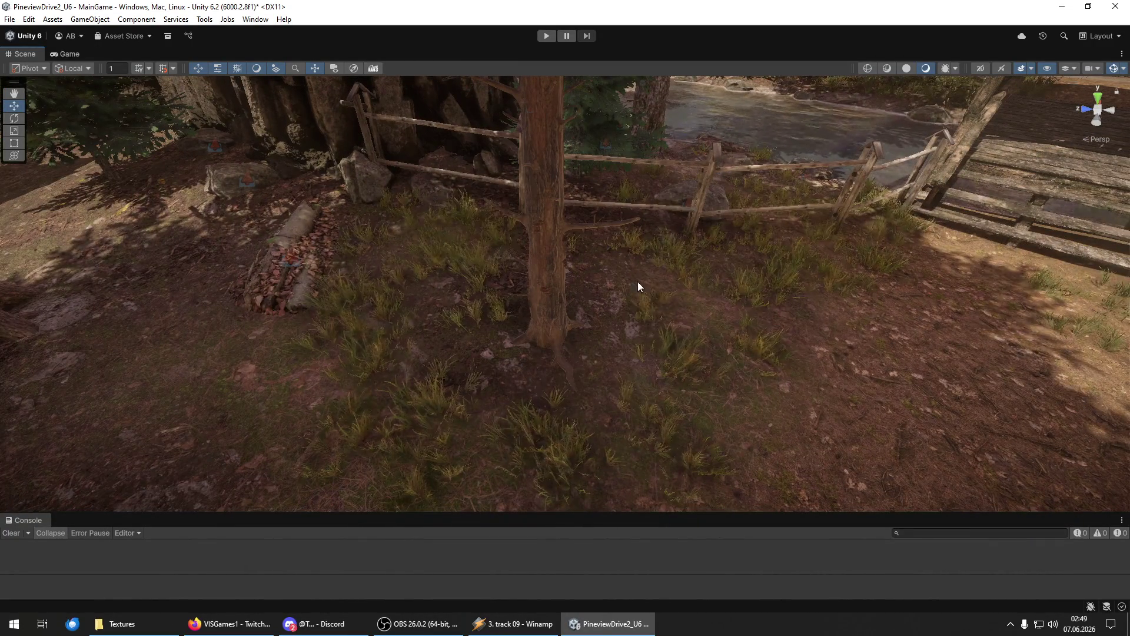
{"action": "mouse_move", "coordinate": [726, 383]}
{"action": "left_mouse_down"}
{"action": "mouse_move", "coordinate": [641, 386]}
{"action": "mouse_move", "coordinate": [647, 448]}
{"action": "mouse_move", "coordinate": [509, 477]}
{"action": "mouse_move", "coordinate": [164, 438]}
{"action": "mouse_move", "coordinate": [375, 382]}
{"action": "mouse_move", "coordinate": [340, 264]}
{"action": "mouse_move", "coordinate": [419, 196]}
{"action": "mouse_move", "coordinate": [500, 271]}
{"action": "mouse_move", "coordinate": [481, 164]}
{"action": "left_mouse_up"}
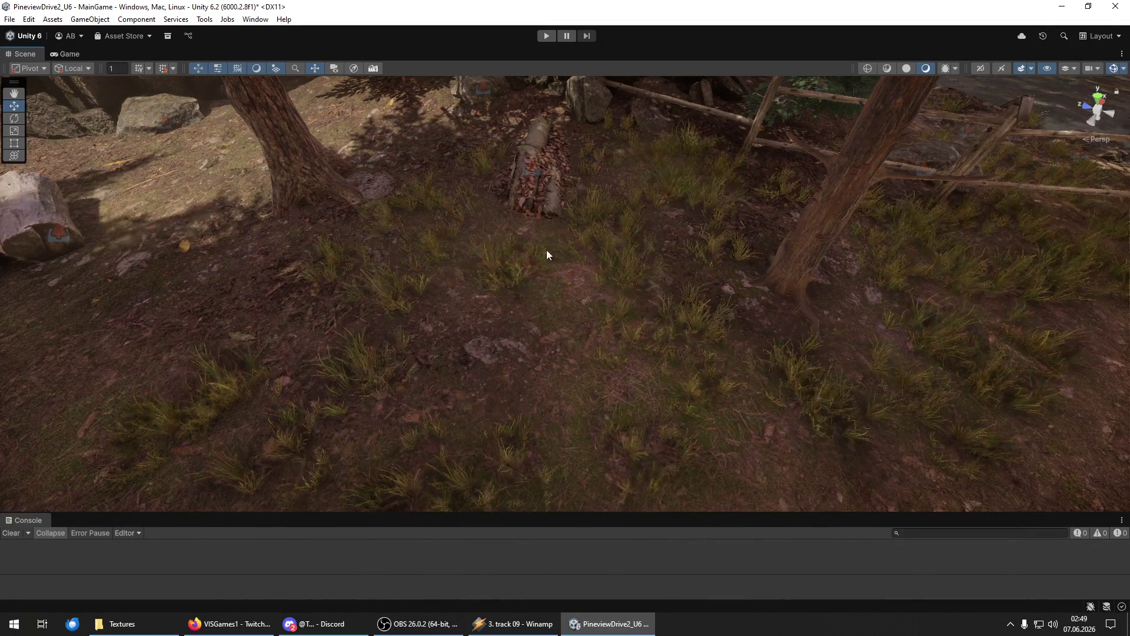
{"action": "mouse_move", "coordinate": [573, 401]}
{"action": "left_mouse_down"}
{"action": "mouse_move", "coordinate": [557, 350]}
{"action": "mouse_move", "coordinate": [545, 456]}
{"action": "mouse_move", "coordinate": [592, 369]}
{"action": "left_mouse_up"}
{"action": "mouse_move", "coordinate": [785, 363]}
{"action": "left_mouse_down"}
{"action": "mouse_move", "coordinate": [602, 343]}
{"action": "mouse_move", "coordinate": [449, 429]}
{"action": "left_mouse_up"}
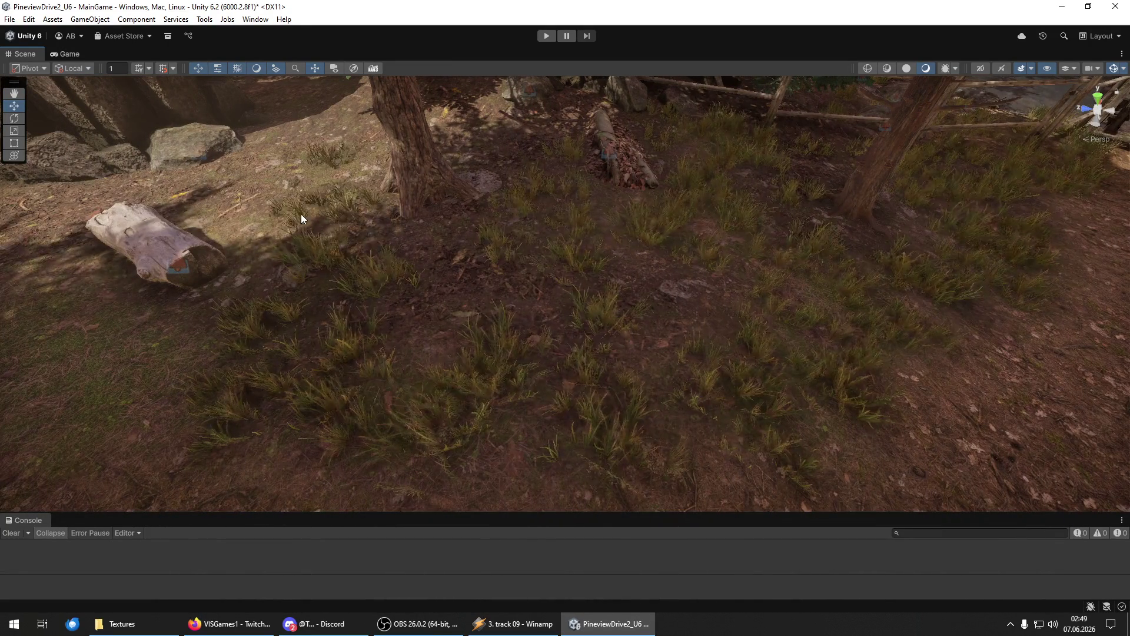
{"action": "mouse_move", "coordinate": [166, 383]}
{"action": "left_mouse_down"}
{"action": "mouse_move", "coordinate": [351, 395]}
{"action": "mouse_move", "coordinate": [383, 409]}
{"action": "mouse_move", "coordinate": [532, 333]}
{"action": "mouse_move", "coordinate": [433, 346]}
{"action": "left_mouse_up"}
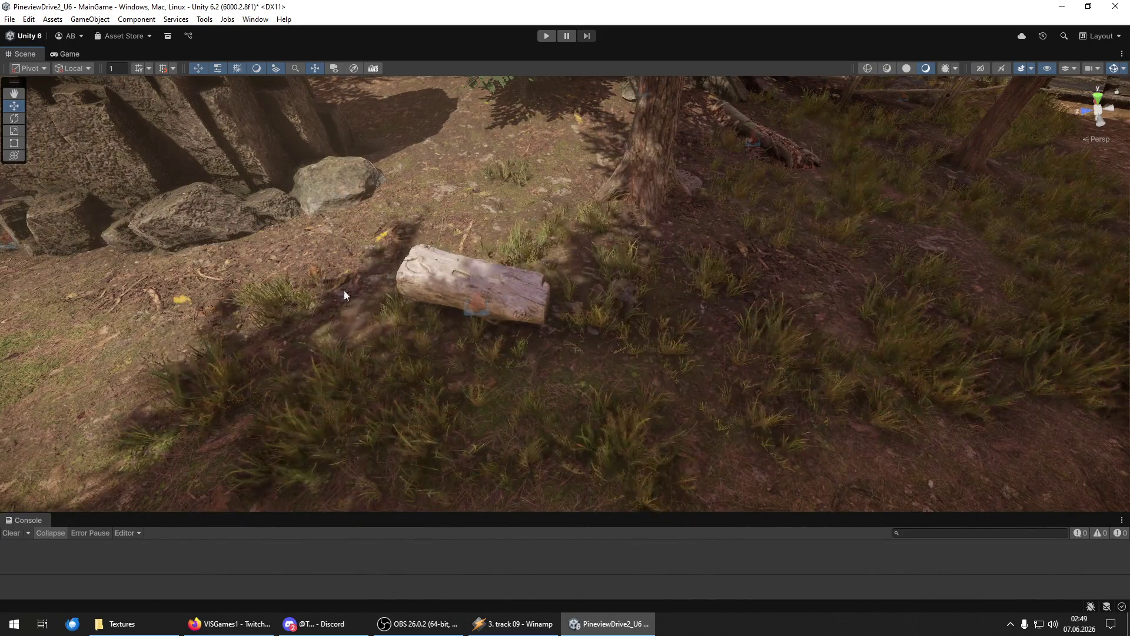
Paint grass tufts on the upper left-centre ground beside the rocks.
{"action": "mouse_move", "coordinate": [558, 181]}
{"action": "left_mouse_down"}
{"action": "mouse_move", "coordinate": [446, 46]}
{"action": "mouse_move", "coordinate": [625, 285]}
{"action": "left_mouse_up"}
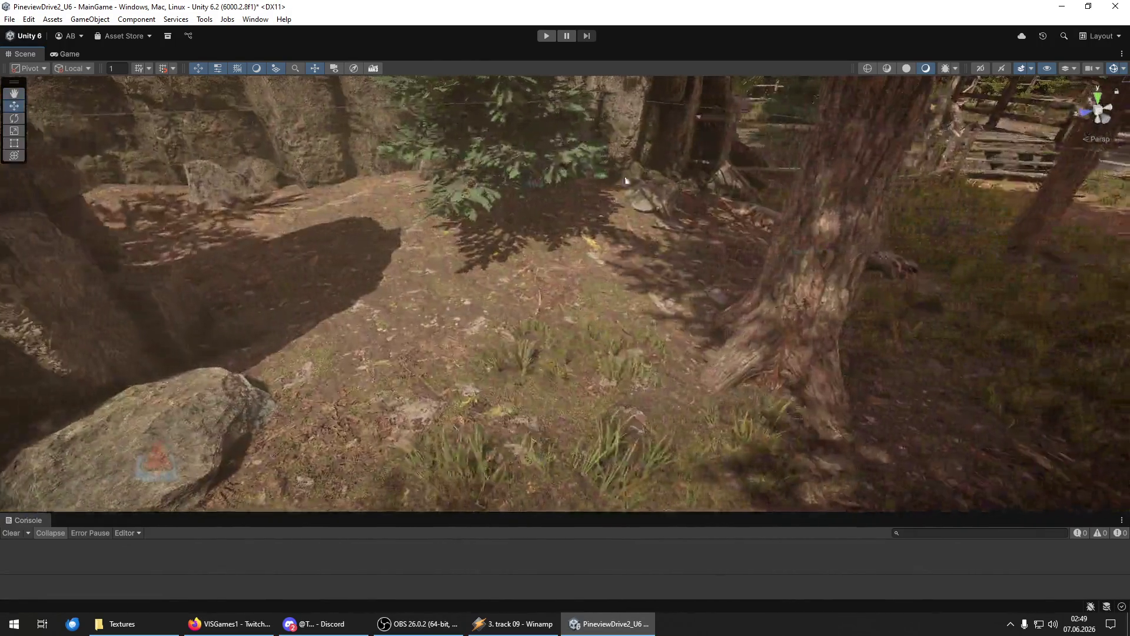
{"action": "mouse_move", "coordinate": [648, 406]}
{"action": "left_mouse_down"}
{"action": "mouse_move", "coordinate": [532, 291]}
{"action": "mouse_move", "coordinate": [344, 374]}
{"action": "mouse_move", "coordinate": [250, 289]}
{"action": "mouse_move", "coordinate": [449, 284]}
{"action": "left_mouse_up"}
{"action": "mouse_move", "coordinate": [583, 214]}
{"action": "left_mouse_down"}
{"action": "mouse_move", "coordinate": [345, 171]}
{"action": "mouse_move", "coordinate": [318, 252]}
{"action": "mouse_move", "coordinate": [612, 280]}
{"action": "mouse_move", "coordinate": [681, 272]}
{"action": "mouse_move", "coordinate": [292, 237]}
{"action": "mouse_move", "coordinate": [411, 320]}
{"action": "left_mouse_up"}
{"action": "mouse_move", "coordinate": [542, 265]}
{"action": "left_mouse_down"}
{"action": "mouse_move", "coordinate": [631, 250]}
{"action": "mouse_move", "coordinate": [561, 249]}
{"action": "left_mouse_up"}
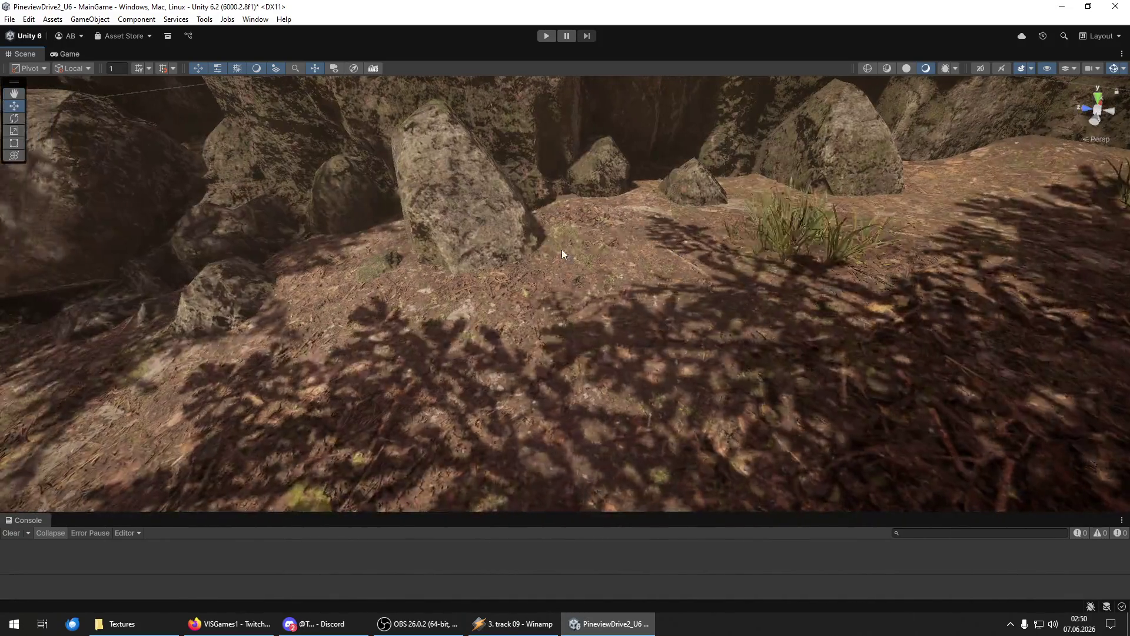
{"action": "mouse_move", "coordinate": [343, 361]}
{"action": "left_mouse_down"}
{"action": "mouse_move", "coordinate": [438, 267]}
{"action": "mouse_move", "coordinate": [623, 307]}
{"action": "left_mouse_up"}
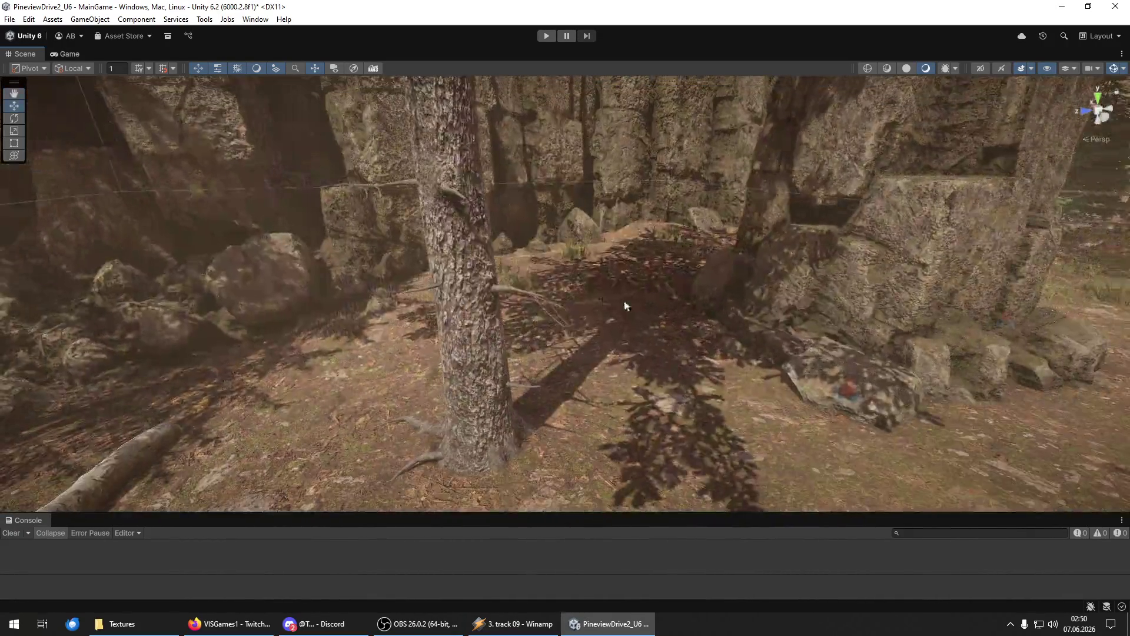
{"action": "mouse_move", "coordinate": [715, 392]}
{"action": "left_mouse_down"}
{"action": "mouse_move", "coordinate": [642, 445]}
{"action": "mouse_move", "coordinate": [304, 356]}
{"action": "left_mouse_up"}
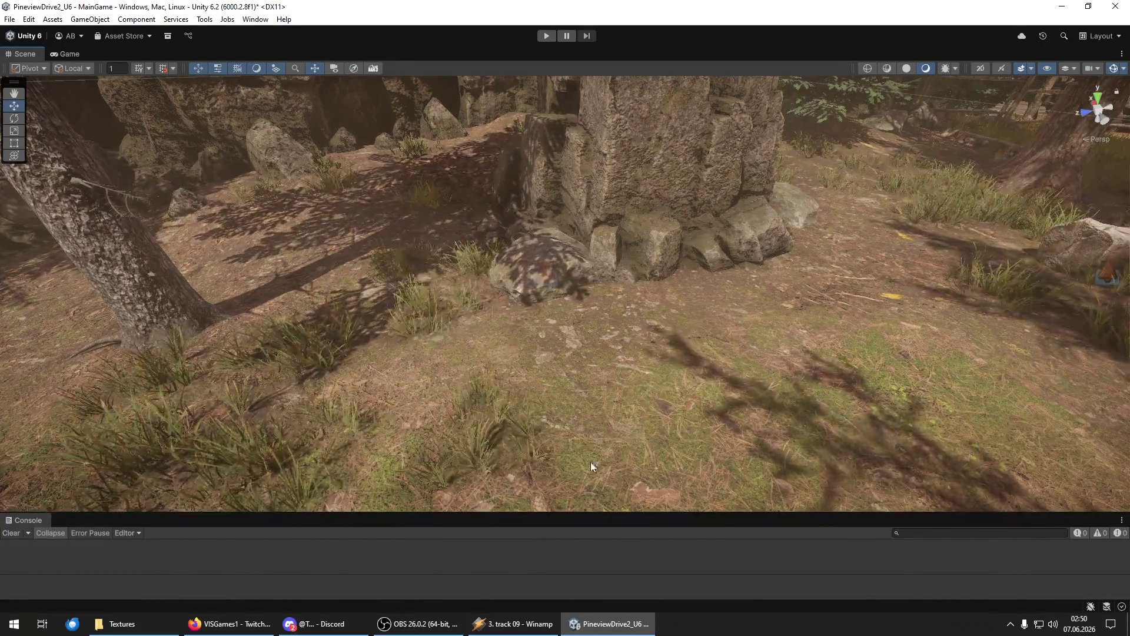
{"action": "mouse_move", "coordinate": [520, 367]}
{"action": "left_mouse_down"}
{"action": "mouse_move", "coordinate": [616, 446]}
{"action": "mouse_move", "coordinate": [513, 334]}
{"action": "left_mouse_up"}
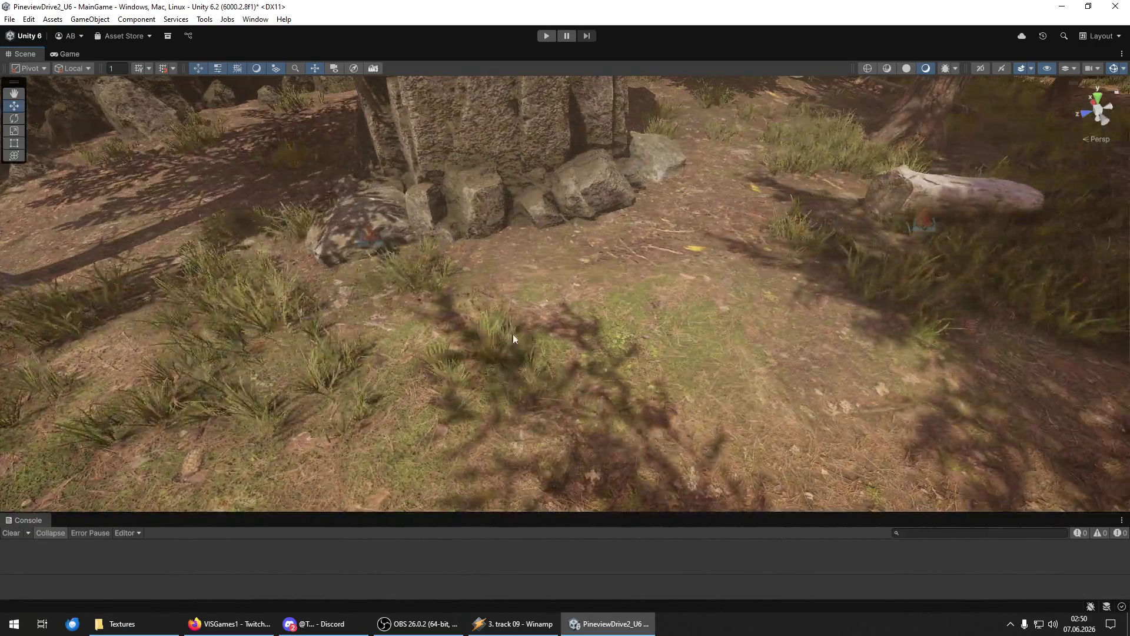
Paint grass around the tree base and the stump near the fallen log.
{"action": "mouse_move", "coordinate": [456, 426]}
{"action": "left_mouse_down"}
{"action": "mouse_move", "coordinate": [387, 334]}
{"action": "mouse_move", "coordinate": [374, 390]}
{"action": "mouse_move", "coordinate": [345, 313]}
{"action": "mouse_move", "coordinate": [588, 409]}
{"action": "mouse_move", "coordinate": [567, 244]}
{"action": "mouse_move", "coordinate": [650, 229]}
{"action": "left_mouse_up"}
{"action": "scroll", "coordinate": [542, 157], "scroll_direction": "down", "scroll_amount": 6}
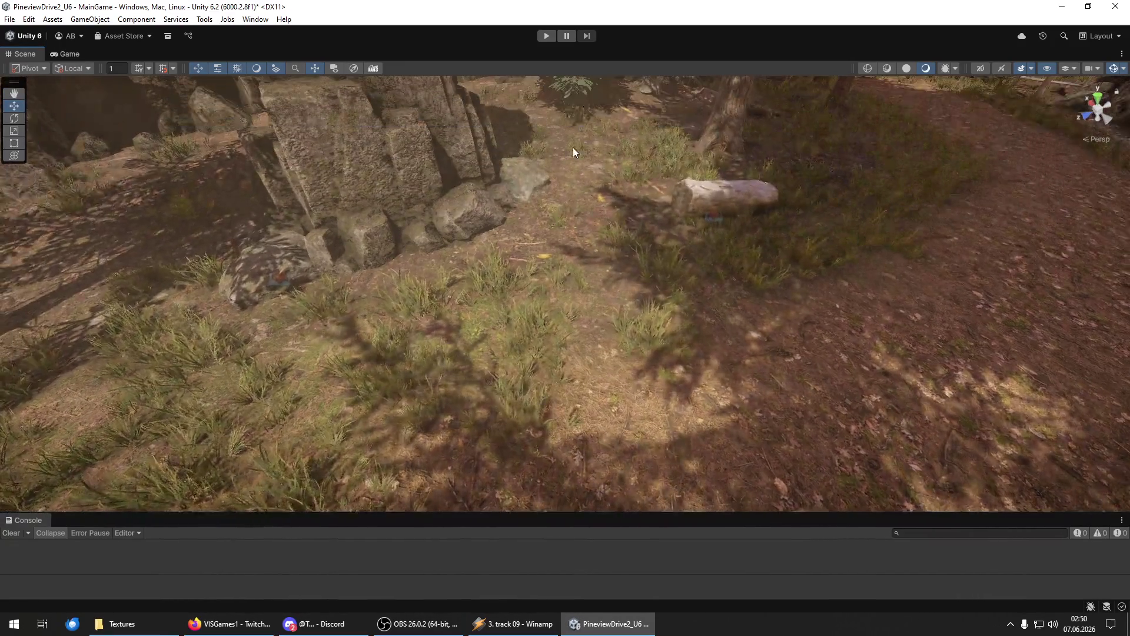
{"action": "mouse_move", "coordinate": [574, 152]}
{"action": "left_mouse_down"}
{"action": "mouse_move", "coordinate": [530, 202]}
{"action": "mouse_move", "coordinate": [534, 234]}
{"action": "left_mouse_up"}
{"action": "mouse_move", "coordinate": [462, 186]}
{"action": "left_mouse_down"}
{"action": "mouse_move", "coordinate": [537, 250]}
{"action": "mouse_move", "coordinate": [605, 281]}
{"action": "mouse_move", "coordinate": [692, 394]}
{"action": "mouse_move", "coordinate": [589, 450]}
{"action": "mouse_move", "coordinate": [500, 425]}
{"action": "mouse_move", "coordinate": [453, 362]}
{"action": "mouse_move", "coordinate": [513, 337]}
{"action": "mouse_move", "coordinate": [444, 399]}
{"action": "mouse_move", "coordinate": [401, 486]}
{"action": "mouse_move", "coordinate": [431, 347]}
{"action": "mouse_move", "coordinate": [326, 233]}
{"action": "mouse_move", "coordinate": [232, 391]}
{"action": "mouse_move", "coordinate": [315, 306]}
{"action": "mouse_move", "coordinate": [327, 259]}
{"action": "mouse_move", "coordinate": [319, 336]}
{"action": "mouse_move", "coordinate": [285, 242]}
{"action": "mouse_move", "coordinate": [245, 323]}
{"action": "mouse_move", "coordinate": [370, 292]}
{"action": "mouse_move", "coordinate": [652, 320]}
{"action": "mouse_move", "coordinate": [455, 291]}
{"action": "mouse_move", "coordinate": [147, 391]}
{"action": "mouse_move", "coordinate": [212, 302]}
{"action": "mouse_move", "coordinate": [293, 278]}
{"action": "mouse_move", "coordinate": [504, 323]}
{"action": "left_mouse_up"}
Paint grass tufts across the middle of the forest floor.
{"action": "mouse_move", "coordinate": [387, 386]}
{"action": "left_mouse_down"}
{"action": "mouse_move", "coordinate": [506, 408]}
{"action": "mouse_move", "coordinate": [328, 431]}
{"action": "left_mouse_up"}
{"action": "mouse_move", "coordinate": [143, 447]}
{"action": "left_mouse_down"}
{"action": "mouse_move", "coordinate": [271, 274]}
{"action": "mouse_move", "coordinate": [395, 282]}
{"action": "mouse_move", "coordinate": [532, 340]}
{"action": "mouse_move", "coordinate": [620, 424]}
{"action": "left_mouse_up"}
{"action": "mouse_move", "coordinate": [687, 454]}
{"action": "left_mouse_down"}
{"action": "mouse_move", "coordinate": [568, 430]}
{"action": "mouse_move", "coordinate": [363, 478]}
{"action": "left_mouse_up"}
{"action": "mouse_move", "coordinate": [377, 359]}
{"action": "left_mouse_down"}
{"action": "mouse_move", "coordinate": [507, 368]}
{"action": "mouse_move", "coordinate": [540, 284]}
{"action": "mouse_move", "coordinate": [357, 251]}
{"action": "mouse_move", "coordinate": [445, 193]}
{"action": "left_mouse_up"}
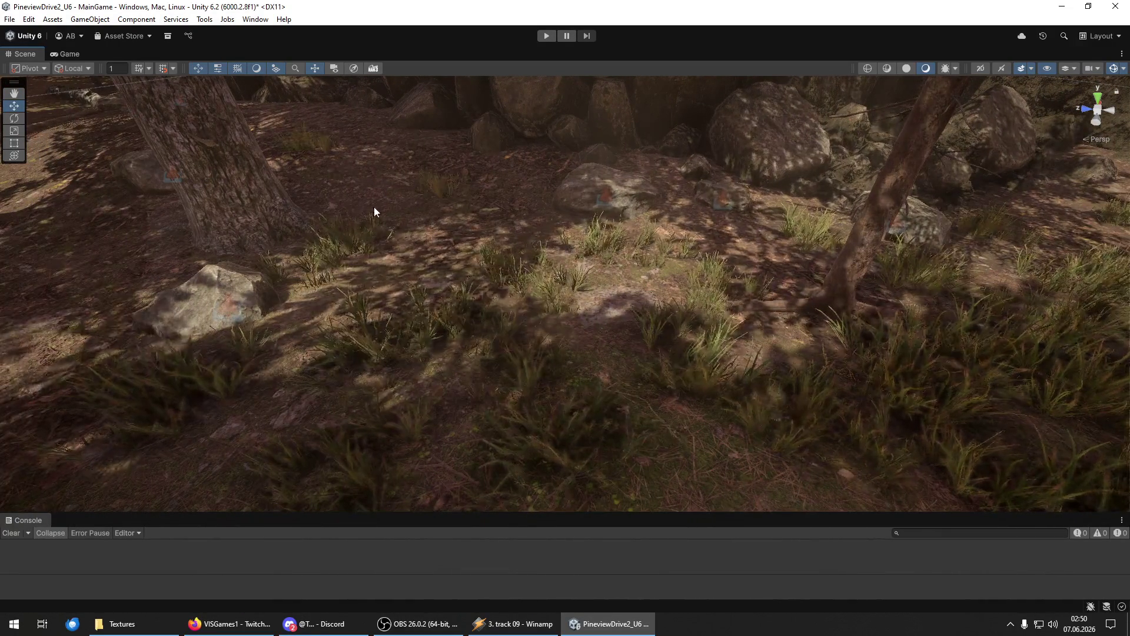
{"action": "mouse_move", "coordinate": [318, 255]}
{"action": "left_mouse_down"}
{"action": "mouse_move", "coordinate": [519, 260]}
{"action": "mouse_move", "coordinate": [542, 285]}
{"action": "left_mouse_up"}
Paint grass patches on the fenced clearing floor beside the rocks.
{"action": "mouse_move", "coordinate": [618, 308]}
{"action": "left_mouse_down"}
{"action": "mouse_move", "coordinate": [825, 318]}
{"action": "mouse_move", "coordinate": [693, 298]}
{"action": "left_mouse_up"}
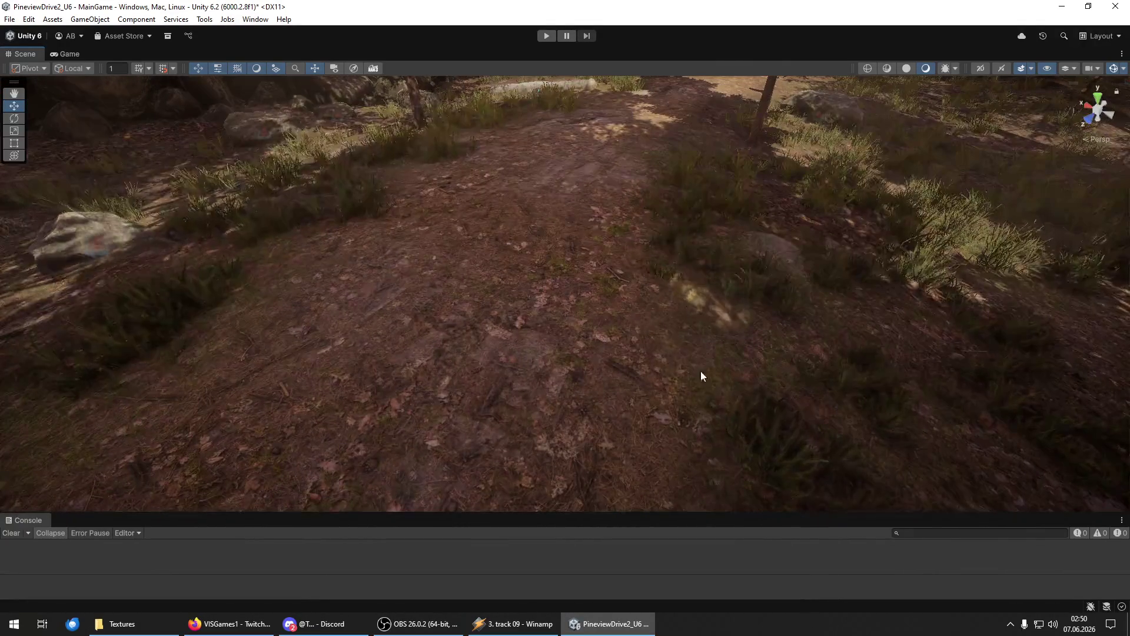
{"action": "left_click_drag", "start_coordinate": [517, 361], "coordinate": [389, 309]}
{"action": "mouse_move", "coordinate": [503, 254]}
{"action": "left_mouse_down"}
{"action": "mouse_move", "coordinate": [450, 249]}
{"action": "mouse_move", "coordinate": [499, 243]}
{"action": "mouse_move", "coordinate": [510, 274]}
{"action": "mouse_move", "coordinate": [587, 302]}
{"action": "left_mouse_up"}
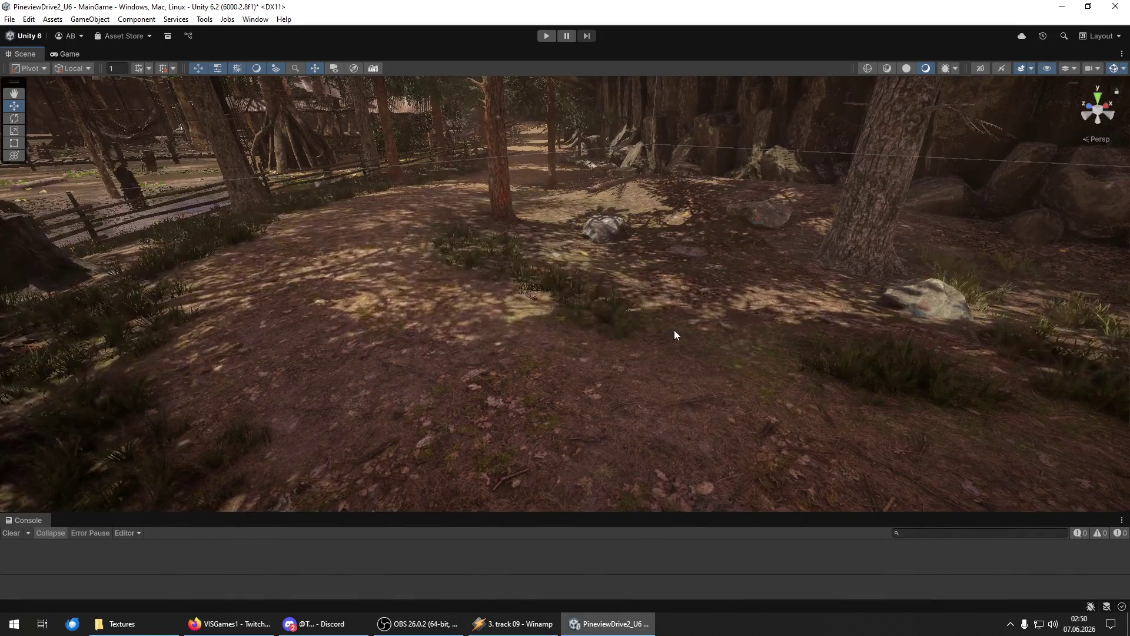
{"action": "left_click_drag", "start_coordinate": [744, 376], "coordinate": [454, 239]}
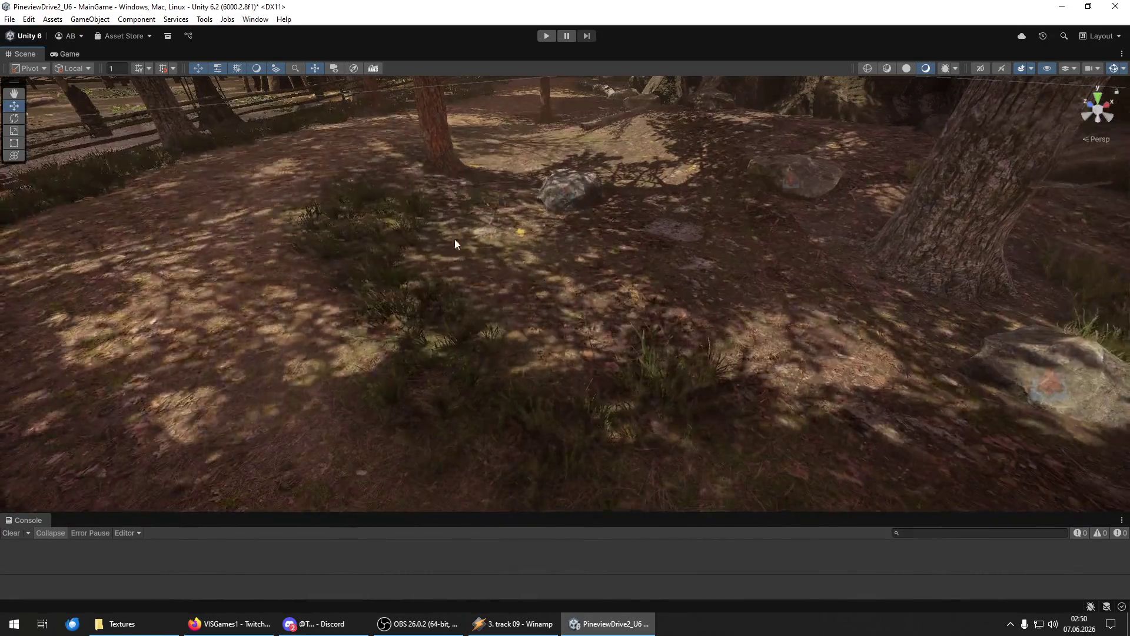
{"action": "mouse_move", "coordinate": [776, 327]}
{"action": "left_mouse_down"}
{"action": "mouse_move", "coordinate": [510, 232]}
{"action": "mouse_move", "coordinate": [547, 143]}
{"action": "mouse_move", "coordinate": [615, 166]}
{"action": "mouse_move", "coordinate": [641, 211]}
{"action": "mouse_move", "coordinate": [708, 200]}
{"action": "mouse_move", "coordinate": [792, 278]}
{"action": "mouse_move", "coordinate": [787, 308]}
{"action": "left_mouse_up"}
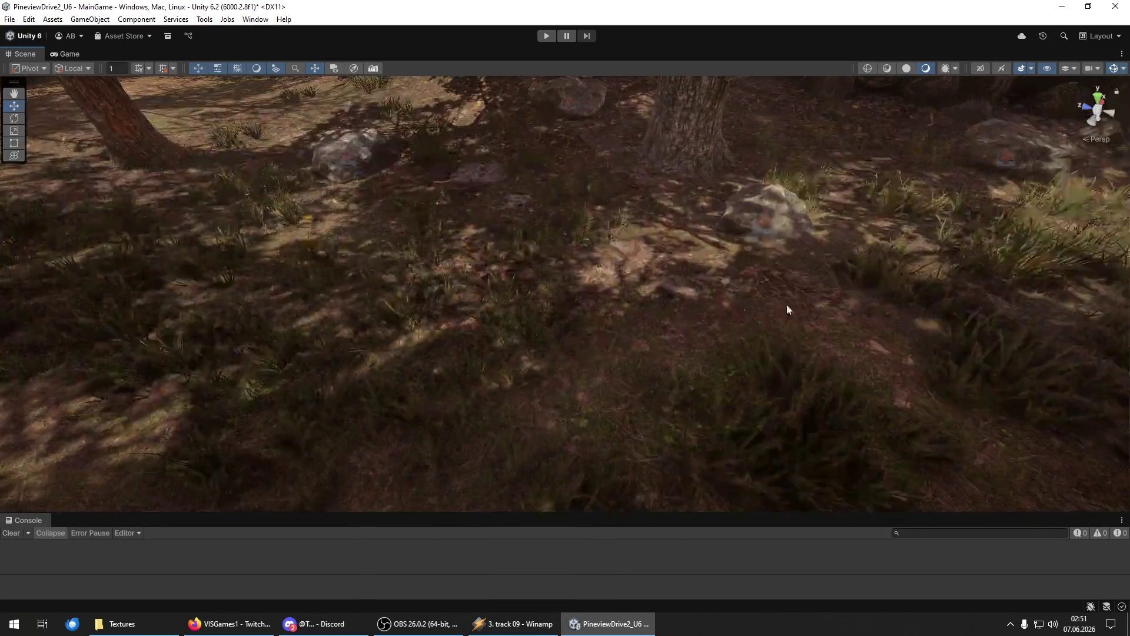
Fly through the trees to a low ground view circling the tree beside a rock.
{"action": "mouse_move", "coordinate": [807, 348]}
{"action": "left_mouse_down"}
{"action": "mouse_move", "coordinate": [983, 434]}
{"action": "mouse_move", "coordinate": [769, 304]}
{"action": "mouse_move", "coordinate": [613, 245]}
{"action": "mouse_move", "coordinate": [616, 282]}
{"action": "mouse_move", "coordinate": [510, 384]}
{"action": "mouse_move", "coordinate": [575, 365]}
{"action": "mouse_move", "coordinate": [585, 319]}
{"action": "left_mouse_up"}
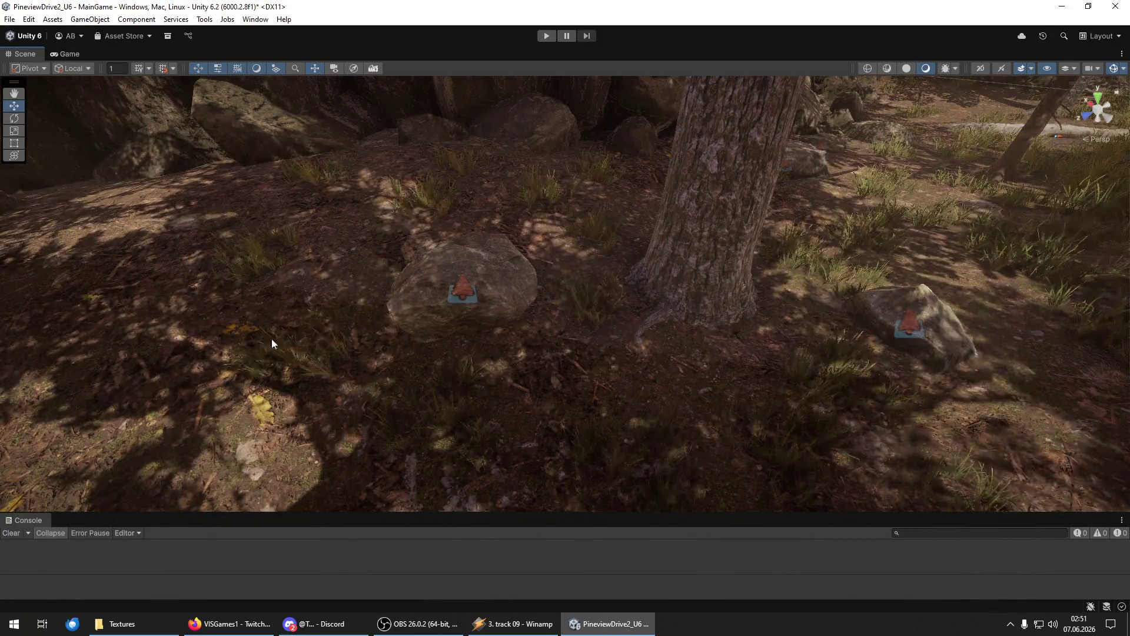
{"action": "mouse_move", "coordinate": [163, 204]}
{"action": "left_mouse_down"}
{"action": "mouse_move", "coordinate": [288, 224]}
{"action": "mouse_move", "coordinate": [296, 310]}
{"action": "mouse_move", "coordinate": [215, 249]}
{"action": "mouse_move", "coordinate": [482, 280]}
{"action": "left_mouse_up"}
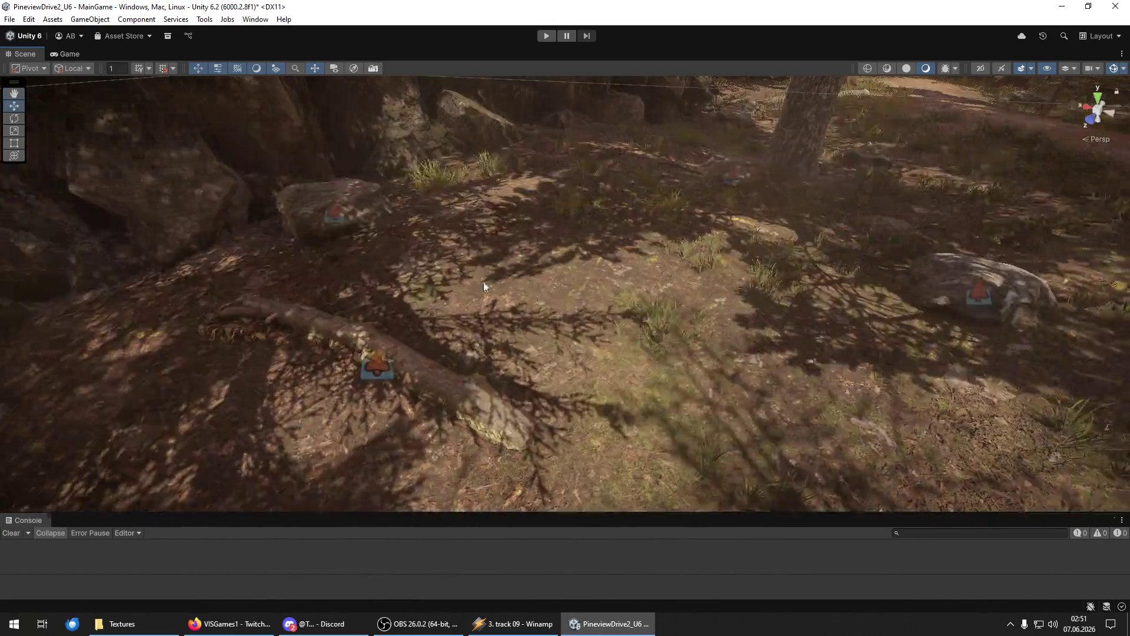
{"action": "mouse_move", "coordinate": [630, 404]}
{"action": "left_mouse_down"}
{"action": "mouse_move", "coordinate": [807, 371]}
{"action": "mouse_move", "coordinate": [728, 445]}
{"action": "mouse_move", "coordinate": [512, 391]}
{"action": "mouse_move", "coordinate": [633, 394]}
{"action": "mouse_move", "coordinate": [489, 330]}
{"action": "mouse_move", "coordinate": [464, 260]}
{"action": "left_mouse_up"}
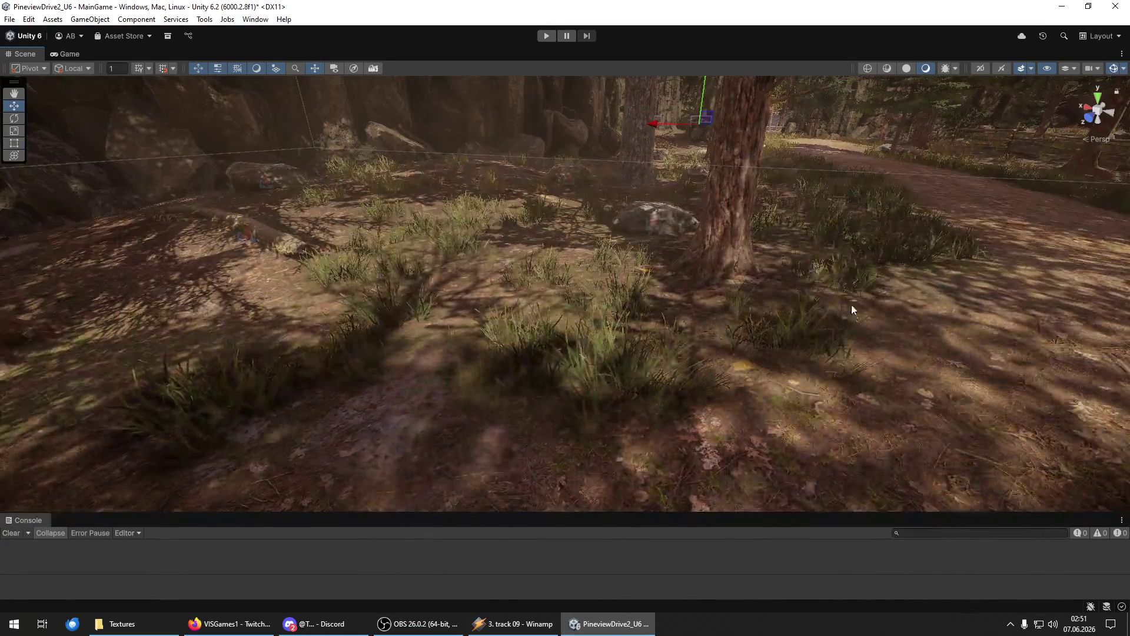
{"action": "left_click_drag", "start_coordinate": [853, 310], "coordinate": [681, 361]}
{"action": "mouse_move", "coordinate": [414, 243]}
{"action": "left_mouse_down"}
{"action": "mouse_move", "coordinate": [398, 269]}
{"action": "mouse_move", "coordinate": [472, 305]}
{"action": "mouse_move", "coordinate": [644, 232]}
{"action": "left_mouse_up"}
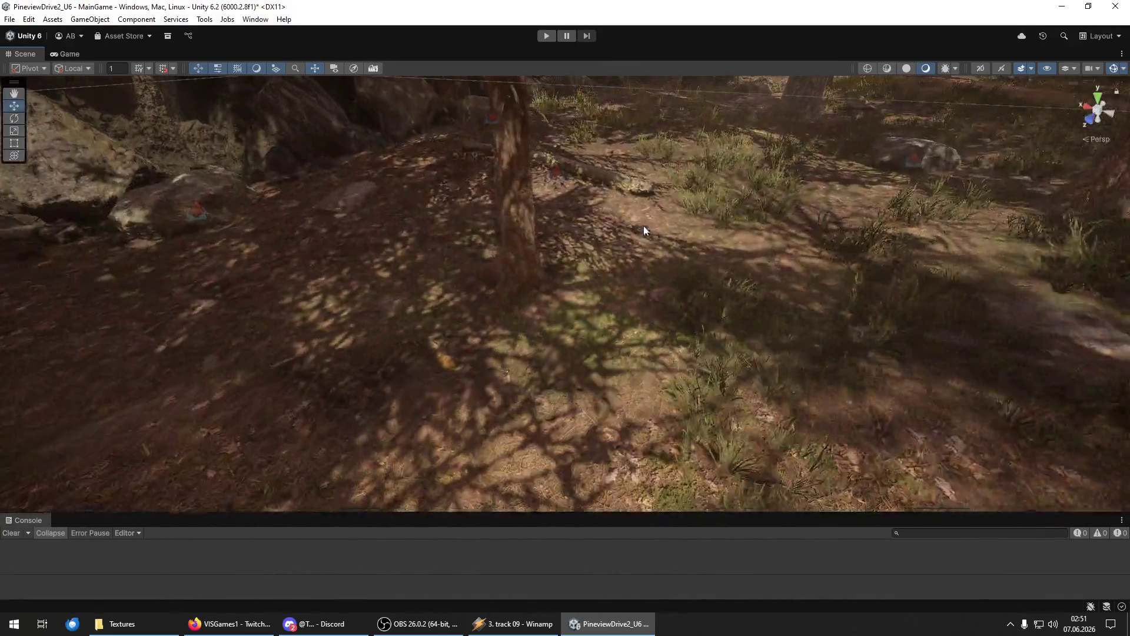
{"action": "left_click_drag", "start_coordinate": [326, 246], "coordinate": [553, 236]}
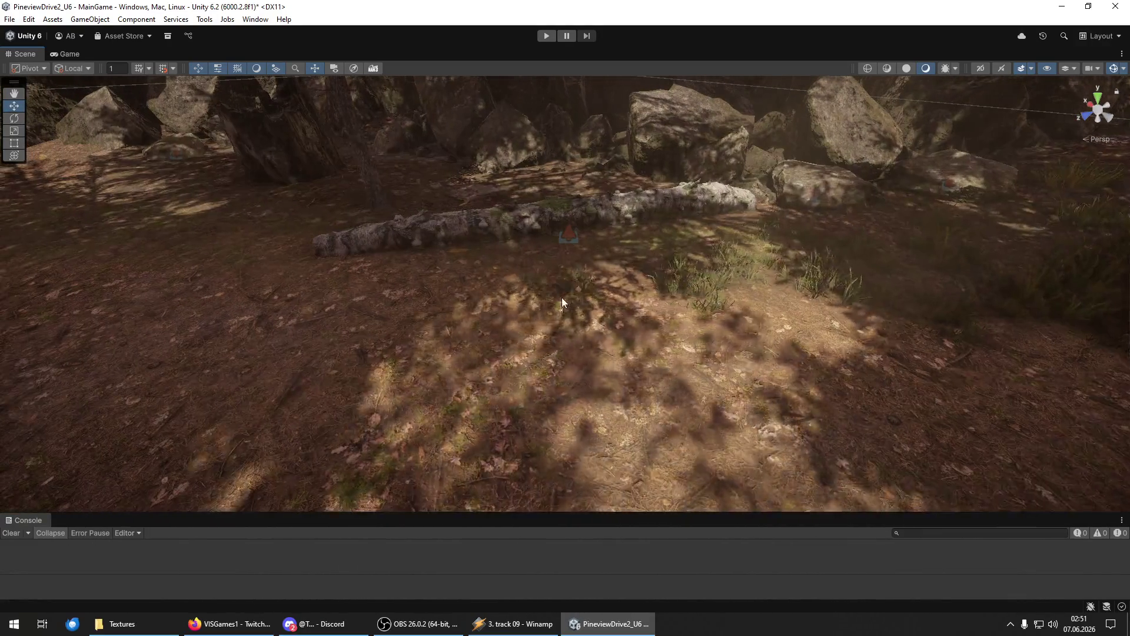
Fly along the fallen log and down to the rocks and dirt mound to check the grass.
{"action": "mouse_move", "coordinate": [796, 242]}
{"action": "left_mouse_down"}
{"action": "mouse_move", "coordinate": [646, 309]}
{"action": "mouse_move", "coordinate": [666, 303]}
{"action": "left_mouse_up"}
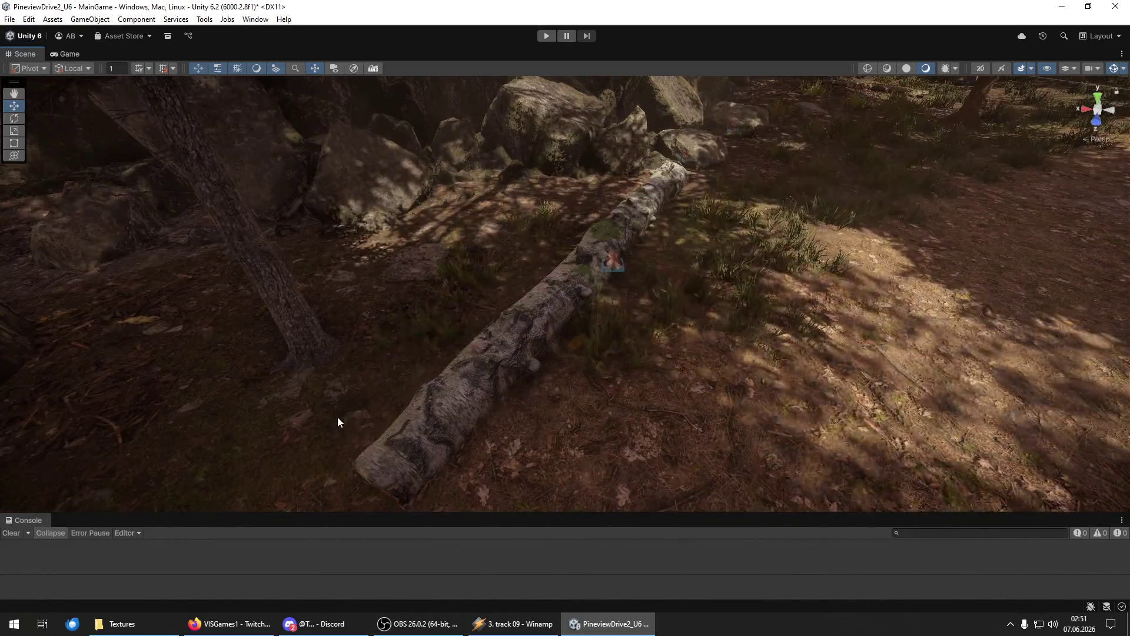
{"action": "key", "text": "Left"}
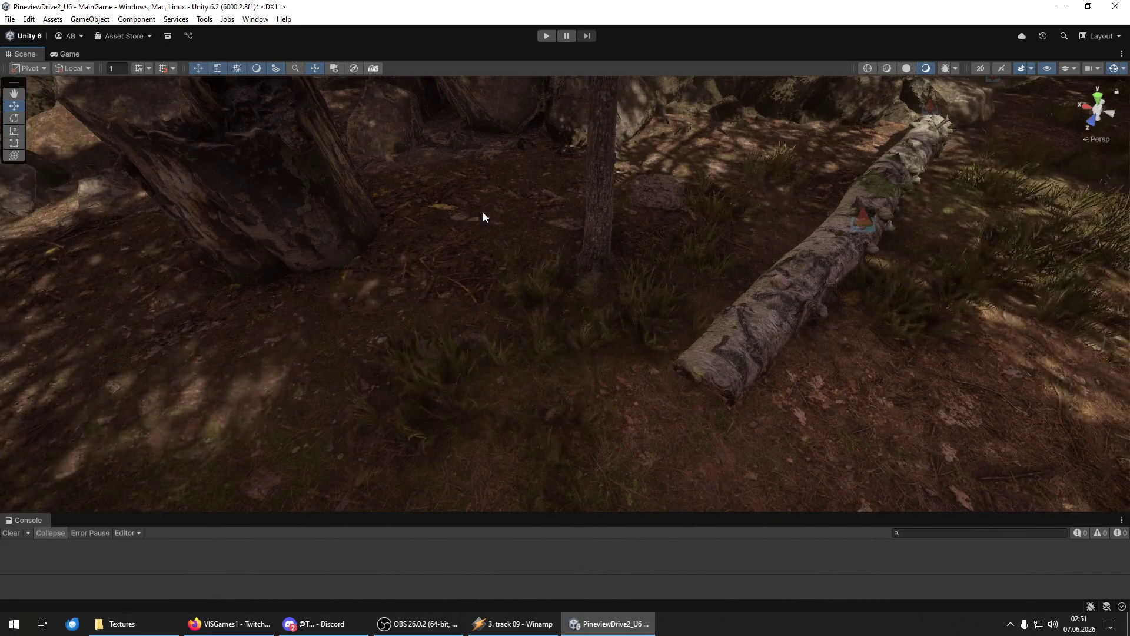
{"action": "key", "text": "Left"}
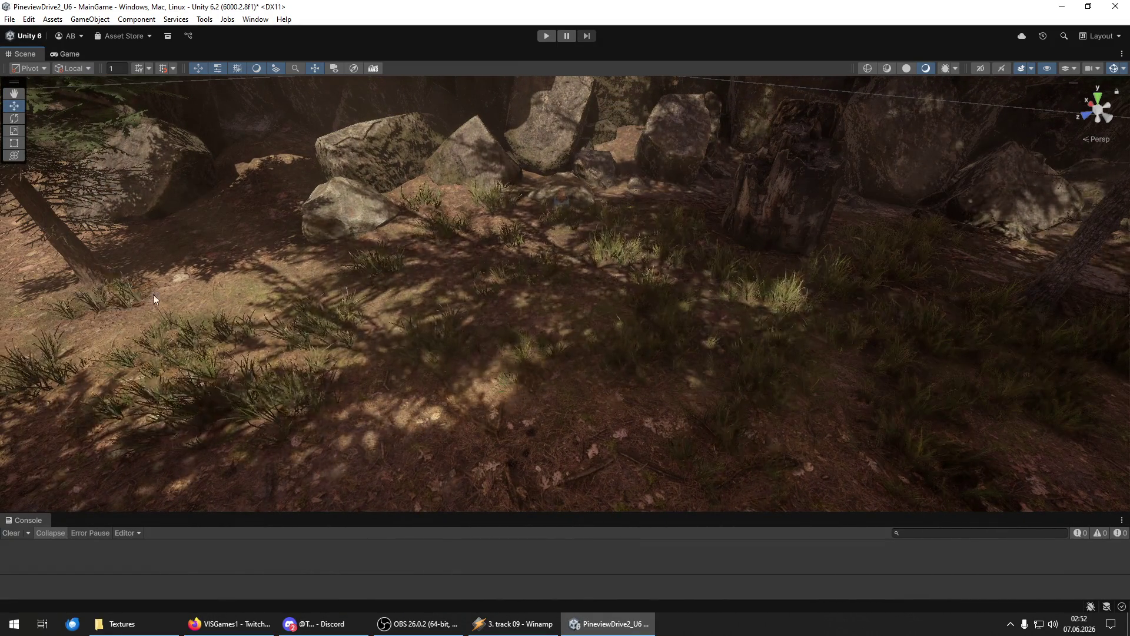
{"action": "mouse_move", "coordinate": [266, 283]}
{"action": "left_mouse_down"}
{"action": "mouse_move", "coordinate": [285, 245]}
{"action": "mouse_move", "coordinate": [525, 325]}
{"action": "mouse_move", "coordinate": [457, 305]}
{"action": "mouse_move", "coordinate": [472, 305]}
{"action": "mouse_move", "coordinate": [497, 362]}
{"action": "mouse_move", "coordinate": [316, 339]}
{"action": "left_mouse_up"}
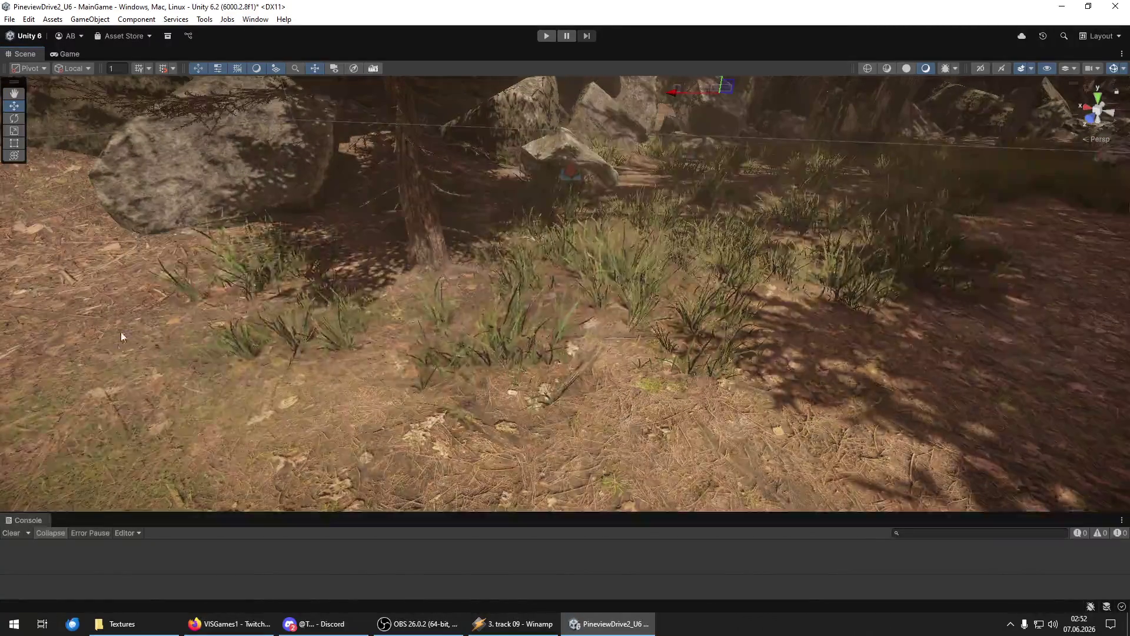
{"action": "mouse_move", "coordinate": [649, 429]}
{"action": "left_mouse_down"}
{"action": "mouse_move", "coordinate": [689, 365]}
{"action": "mouse_move", "coordinate": [523, 362]}
{"action": "left_mouse_up"}
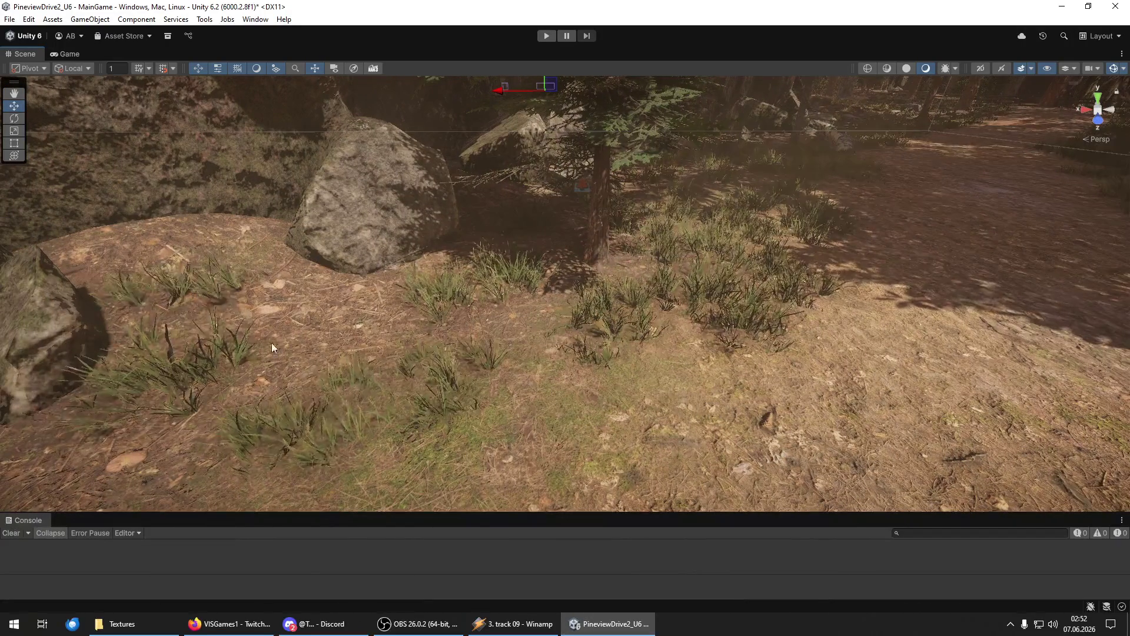
{"action": "left_click_drag", "start_coordinate": [529, 319], "coordinate": [492, 423]}
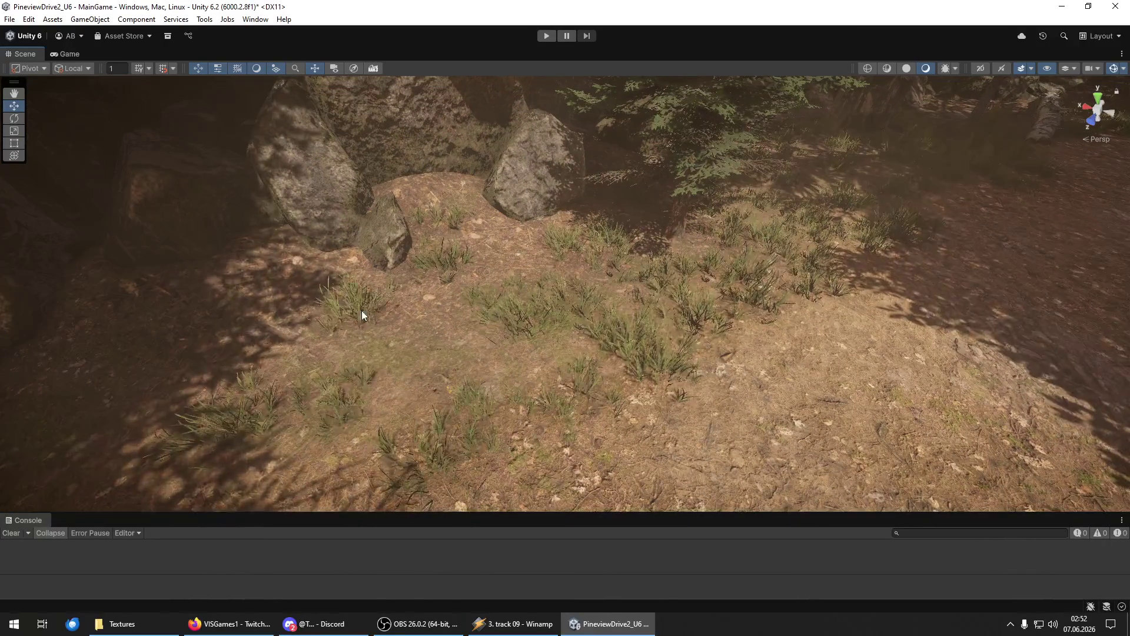
Pull back toward the wooden fence and show the floating Hierarchy and Inspector window.
{"action": "left_click_drag", "start_coordinate": [305, 478], "coordinate": [484, 305]}
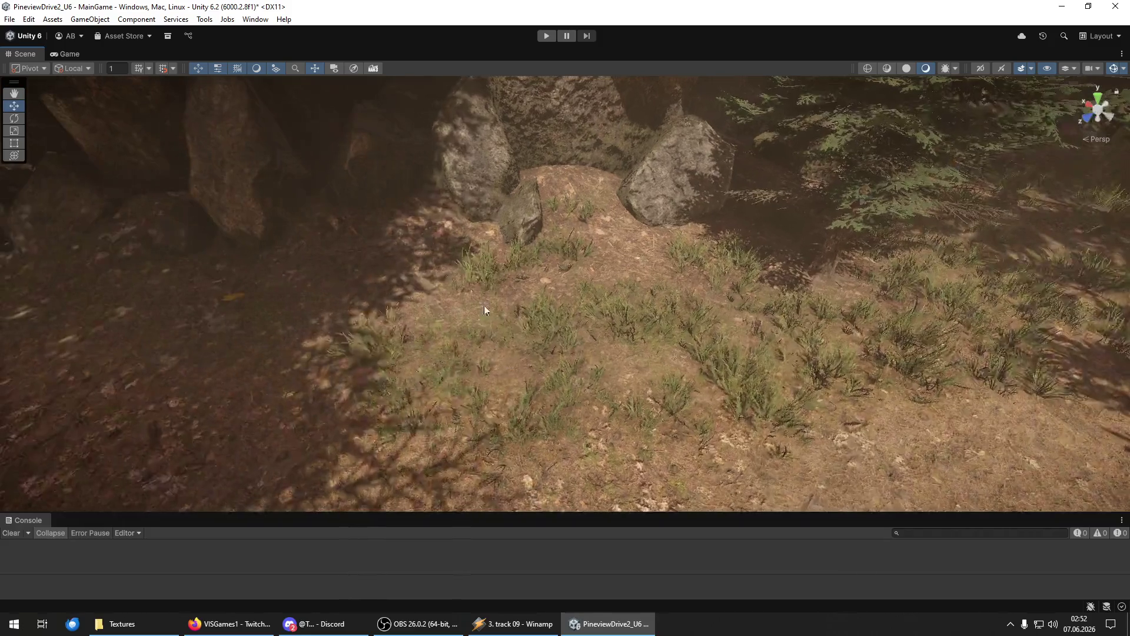
{"action": "mouse_move", "coordinate": [270, 330]}
{"action": "left_mouse_down"}
{"action": "mouse_move", "coordinate": [378, 277]}
{"action": "mouse_move", "coordinate": [429, 340]}
{"action": "left_mouse_up"}
{"action": "mouse_move", "coordinate": [557, 482]}
{"action": "left_mouse_down"}
{"action": "mouse_move", "coordinate": [233, 380]}
{"action": "mouse_move", "coordinate": [638, 345]}
{"action": "left_mouse_up"}
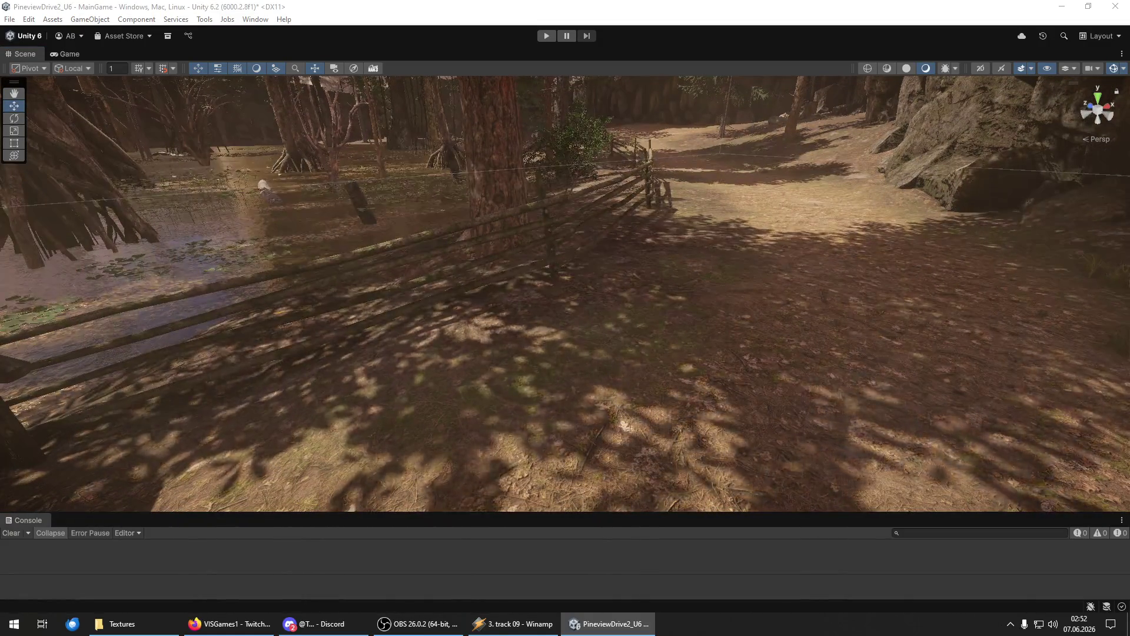
{"action": "key", "text": "ctrl+4"}
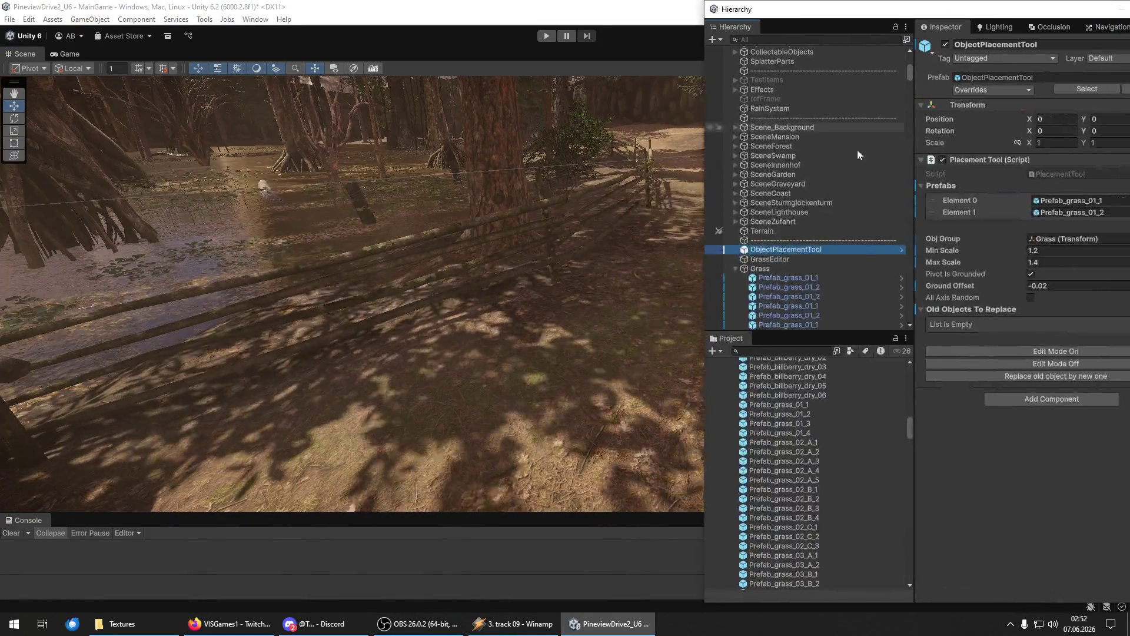
Select the painted Prefab_grass objects and expand SceneSwamp to reveal its Grass group.
{"action": "left_click", "coordinate": [812, 277]}
{"action": "mouse_move", "coordinate": [910, 72]}
{"action": "left_mouse_down"}
{"action": "mouse_move", "coordinate": [898, 295]}
{"action": "mouse_move", "coordinate": [855, 313]}
{"action": "left_mouse_up"}
{"action": "left_click", "coordinate": [804, 270], "text": "shift"}
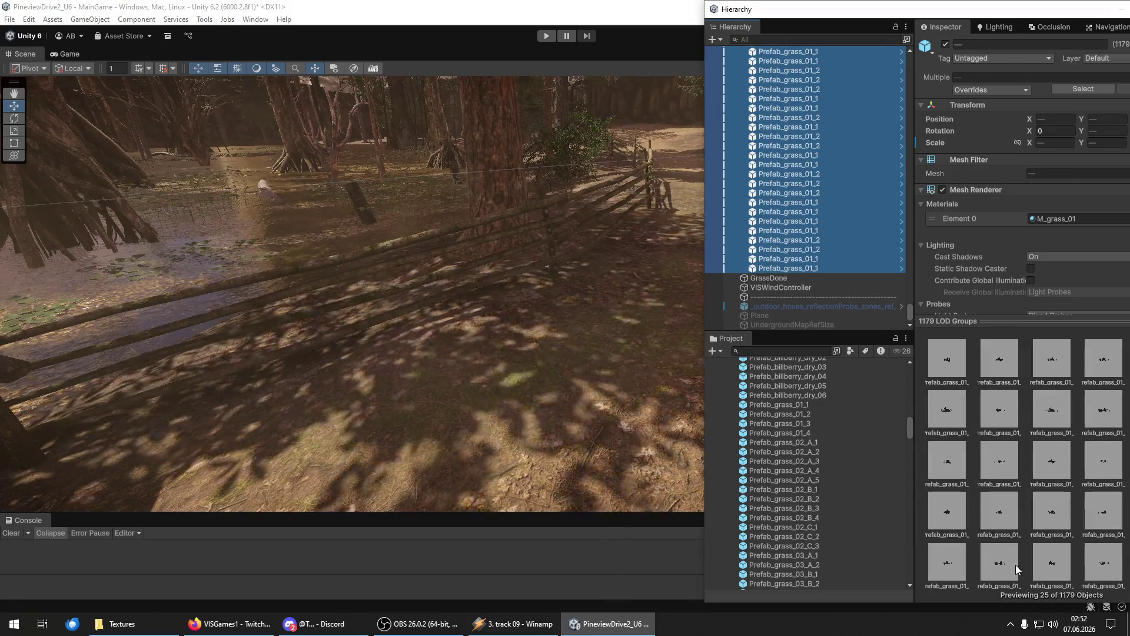
{"action": "left_click_drag", "start_coordinate": [911, 313], "coordinate": [913, 72]}
{"action": "scroll", "coordinate": [865, 140], "scroll_direction": "down", "scroll_amount": 3}
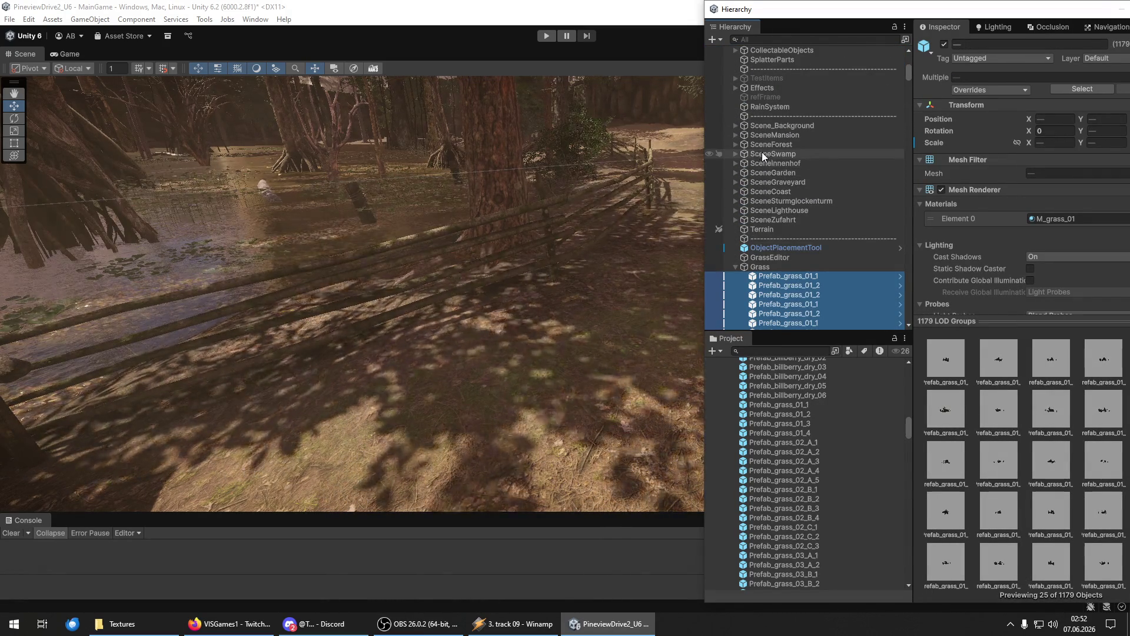
{"action": "left_click", "coordinate": [742, 154]}
{"action": "left_click", "coordinate": [736, 153]}
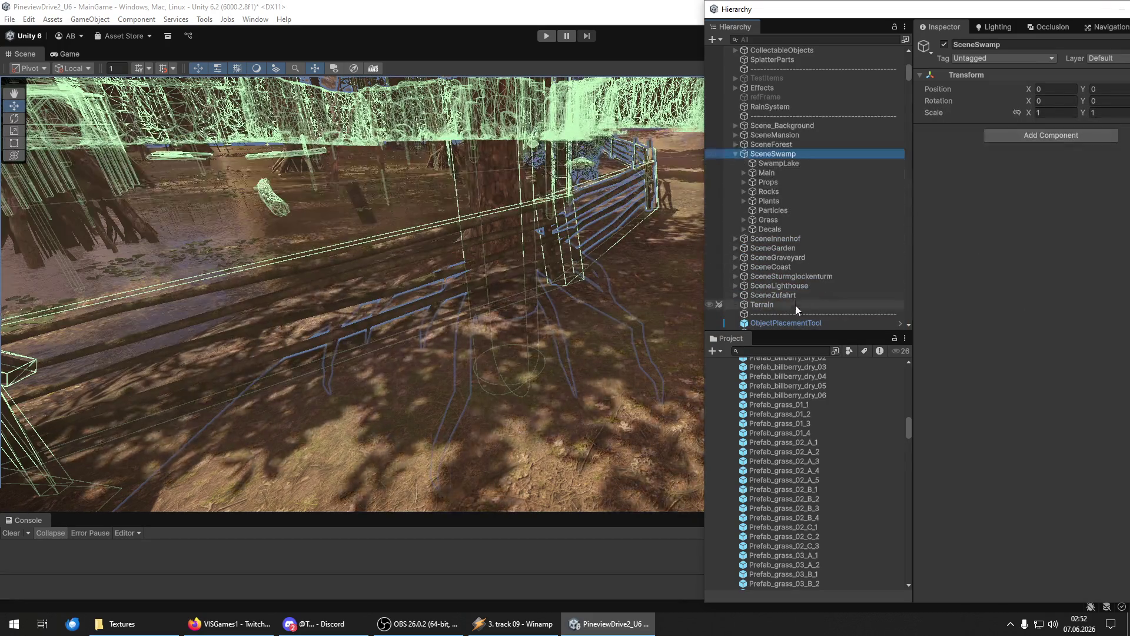
{"action": "scroll", "coordinate": [817, 302], "scroll_direction": "down", "scroll_amount": 6}
Select all 1179 Prefab_grass clumps and drag them into SceneSwamp > Grass.
{"action": "left_click", "coordinate": [793, 184]}
{"action": "left_click", "coordinate": [797, 174]}
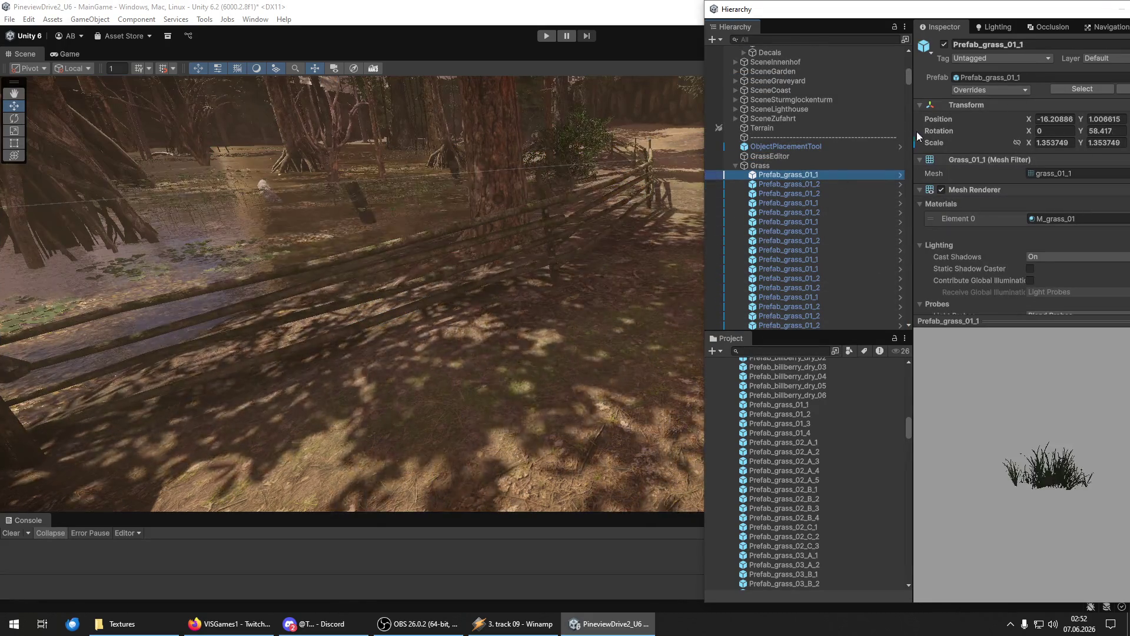
{"action": "mouse_move", "coordinate": [909, 73]}
{"action": "left_mouse_down"}
{"action": "mouse_move", "coordinate": [910, 313]}
{"action": "mouse_move", "coordinate": [910, 81]}
{"action": "left_mouse_up"}
{"action": "left_click", "coordinate": [814, 270], "text": "shift"}
{"action": "scroll", "coordinate": [908, 308], "scroll_direction": "up", "scroll_amount": 3}
{"action": "mouse_move", "coordinate": [844, 197]}
{"action": "left_mouse_down"}
{"action": "mouse_move", "coordinate": [812, 176]}
{"action": "mouse_move", "coordinate": [779, 66]}
{"action": "left_mouse_up"}
{"action": "left_click_drag", "start_coordinate": [907, 304], "coordinate": [904, 80]}
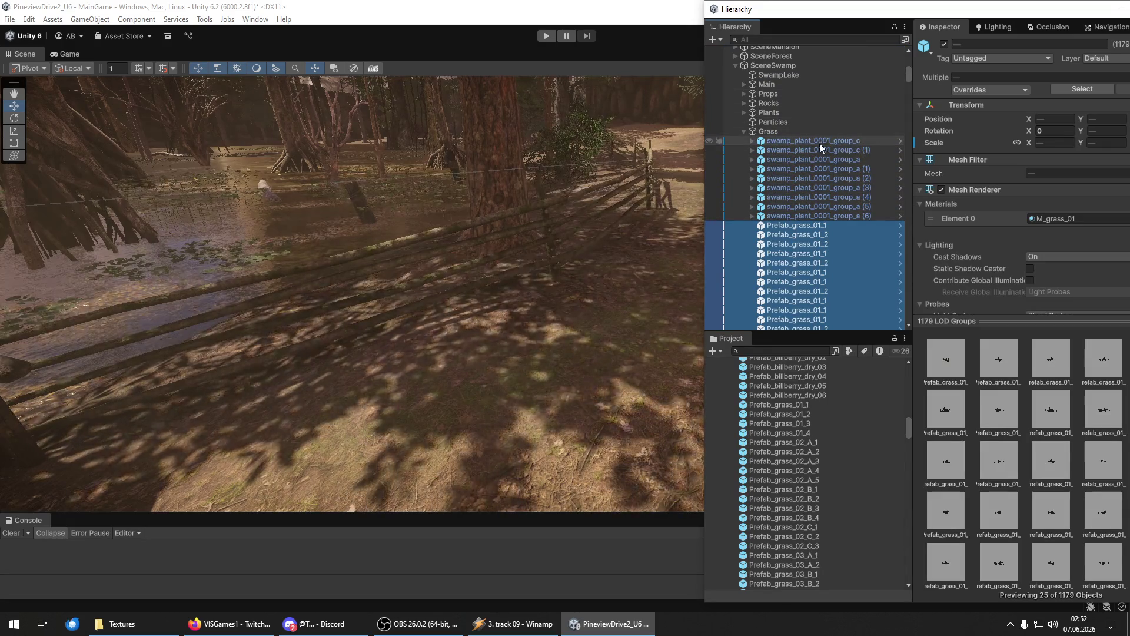
Collapse the Grass group, clear the selection and send the panel window behind the Scene view.
{"action": "left_click", "coordinate": [744, 130]}
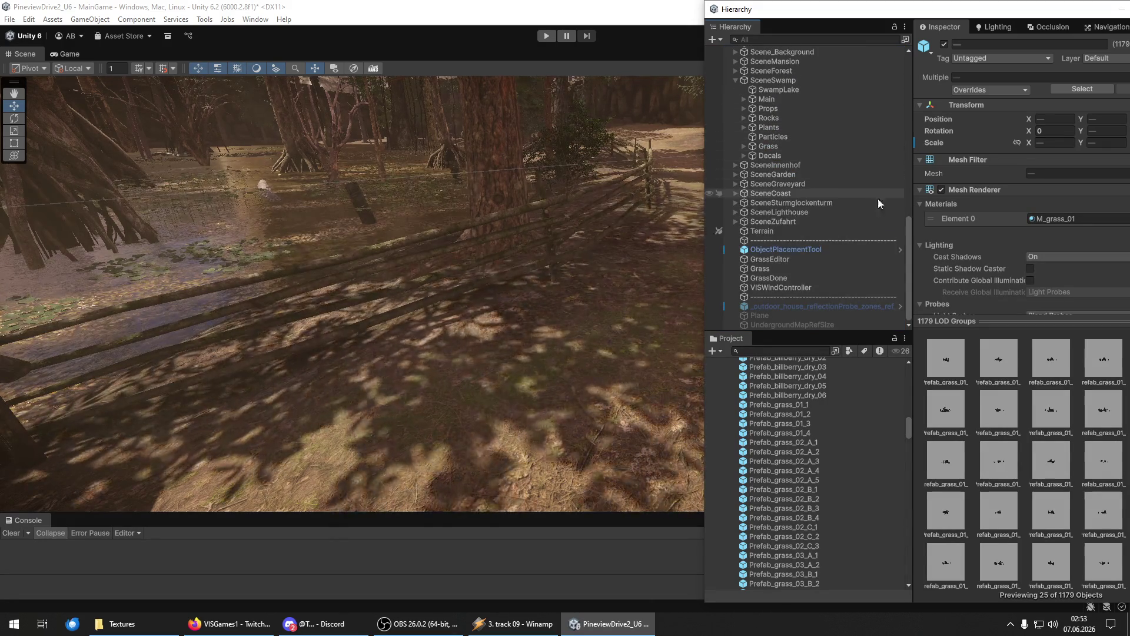
{"action": "left_click", "coordinate": [821, 298]}
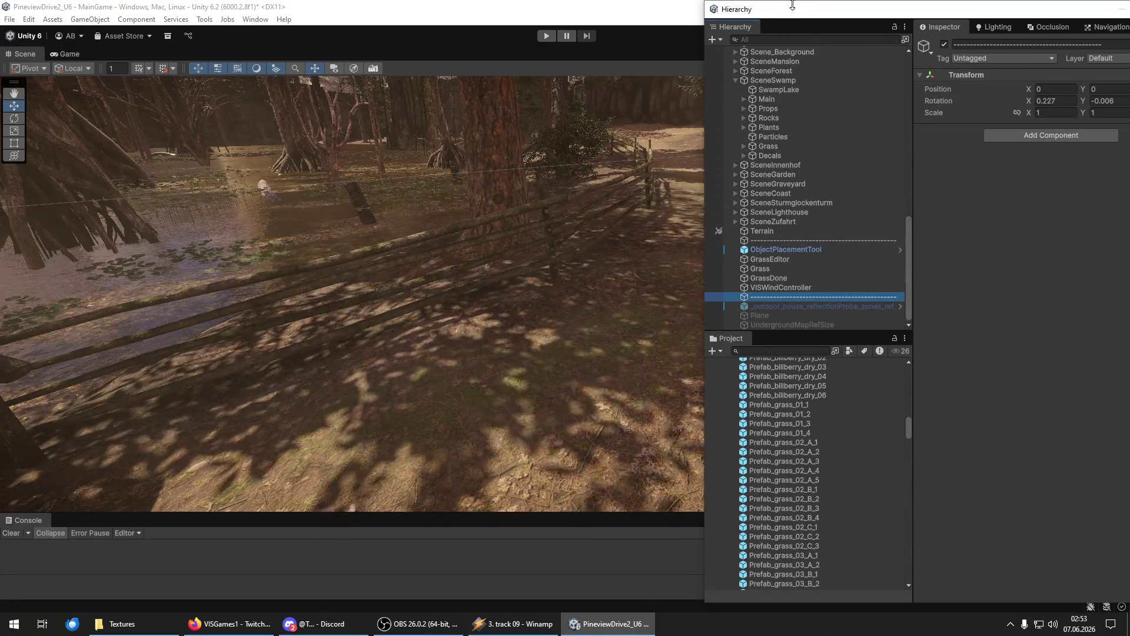
{"action": "left_click", "coordinate": [694, 193]}
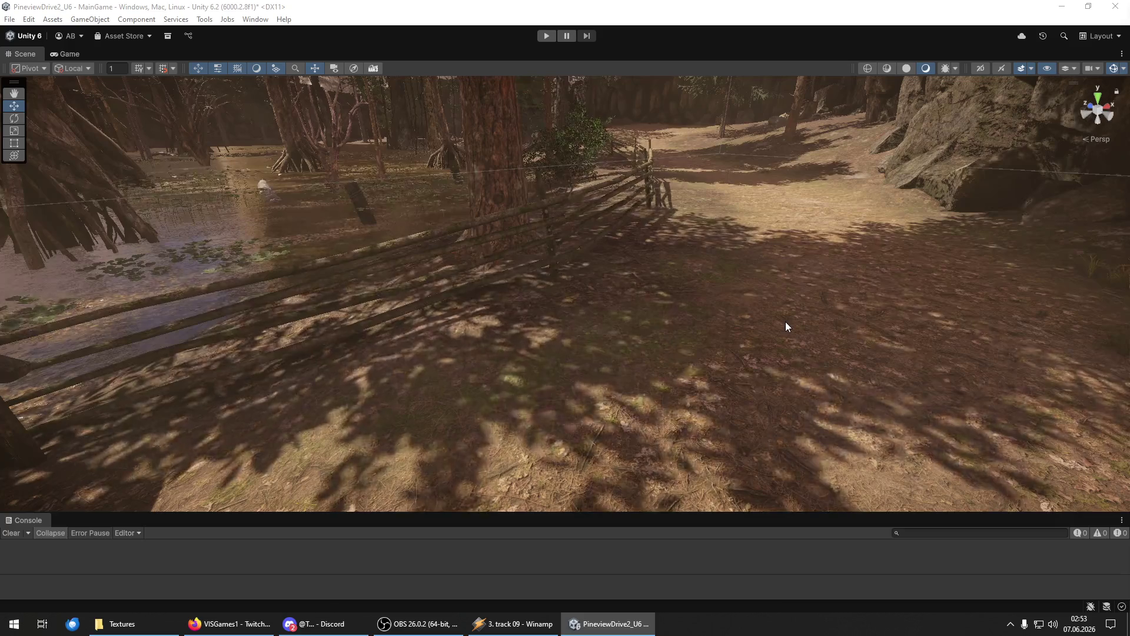
Fly from the lakeside along the forest path to the pavilion and select a roof section.
{"action": "mouse_move", "coordinate": [774, 359]}
{"action": "left_mouse_down"}
{"action": "mouse_move", "coordinate": [471, 306]}
{"action": "mouse_move", "coordinate": [313, 262]}
{"action": "mouse_move", "coordinate": [328, 285]}
{"action": "mouse_move", "coordinate": [349, 284]}
{"action": "mouse_move", "coordinate": [271, 273]}
{"action": "mouse_move", "coordinate": [1109, 282]}
{"action": "mouse_move", "coordinate": [131, 283]}
{"action": "mouse_move", "coordinate": [221, 275]}
{"action": "mouse_move", "coordinate": [30, 284]}
{"action": "mouse_move", "coordinate": [1106, 285]}
{"action": "mouse_move", "coordinate": [640, 270]}
{"action": "left_mouse_up"}
{"action": "key", "text": "w"}
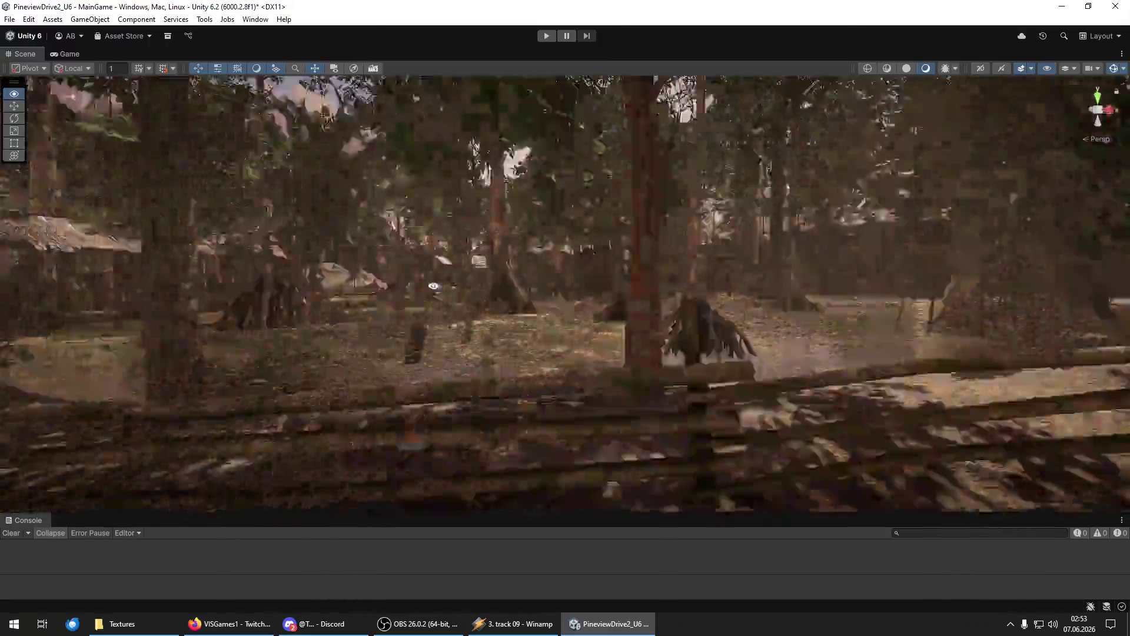
{"action": "mouse_move", "coordinate": [434, 286]}
{"action": "left_mouse_down"}
{"action": "mouse_move", "coordinate": [248, 295]}
{"action": "mouse_move", "coordinate": [411, 274]}
{"action": "mouse_move", "coordinate": [472, 320]}
{"action": "mouse_move", "coordinate": [1094, 282]}
{"action": "mouse_move", "coordinate": [923, 277]}
{"action": "mouse_move", "coordinate": [936, 278]}
{"action": "mouse_move", "coordinate": [207, 386]}
{"action": "mouse_move", "coordinate": [239, 348]}
{"action": "mouse_move", "coordinate": [461, 335]}
{"action": "mouse_move", "coordinate": [644, 308]}
{"action": "mouse_move", "coordinate": [800, 306]}
{"action": "mouse_move", "coordinate": [603, 305]}
{"action": "mouse_move", "coordinate": [645, 346]}
{"action": "mouse_move", "coordinate": [625, 350]}
{"action": "left_mouse_up"}
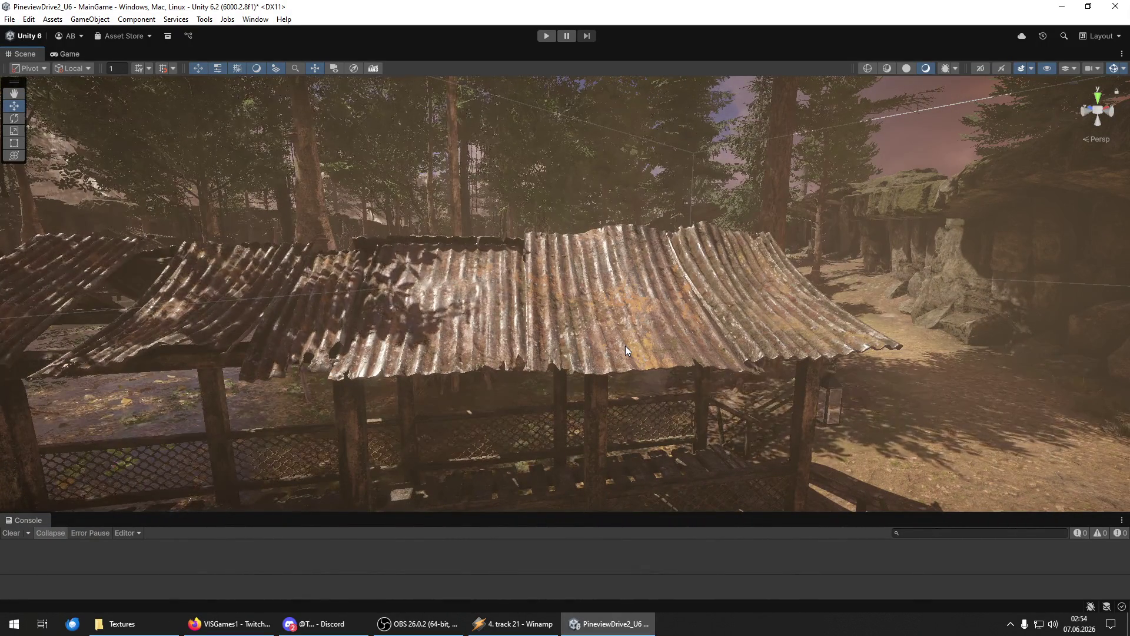
{"action": "left_click", "coordinate": [641, 311]}
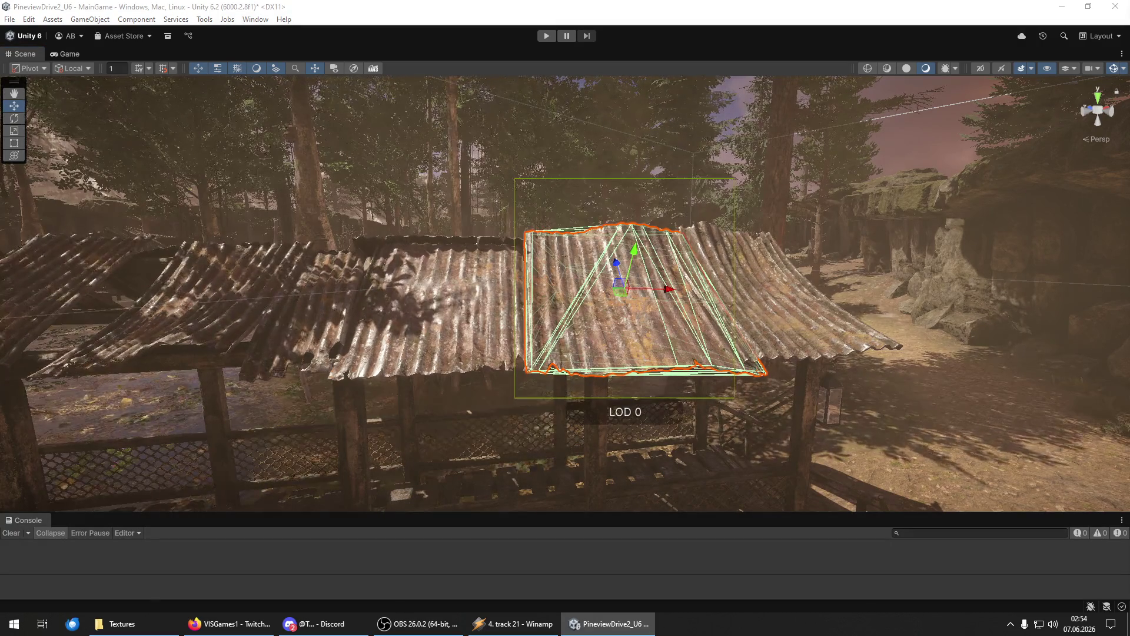
Fly through the pavilion, along the bridge and boardwalk, to the rocks at the cliff base.
{"action": "key", "text": "w"}
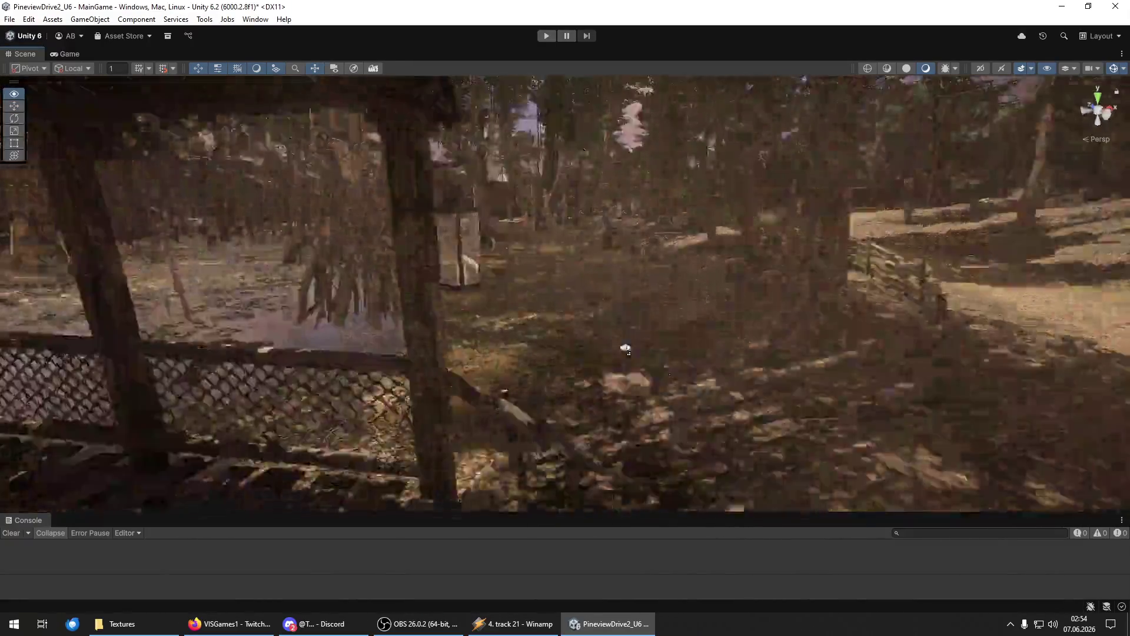
{"action": "key", "text": "s"}
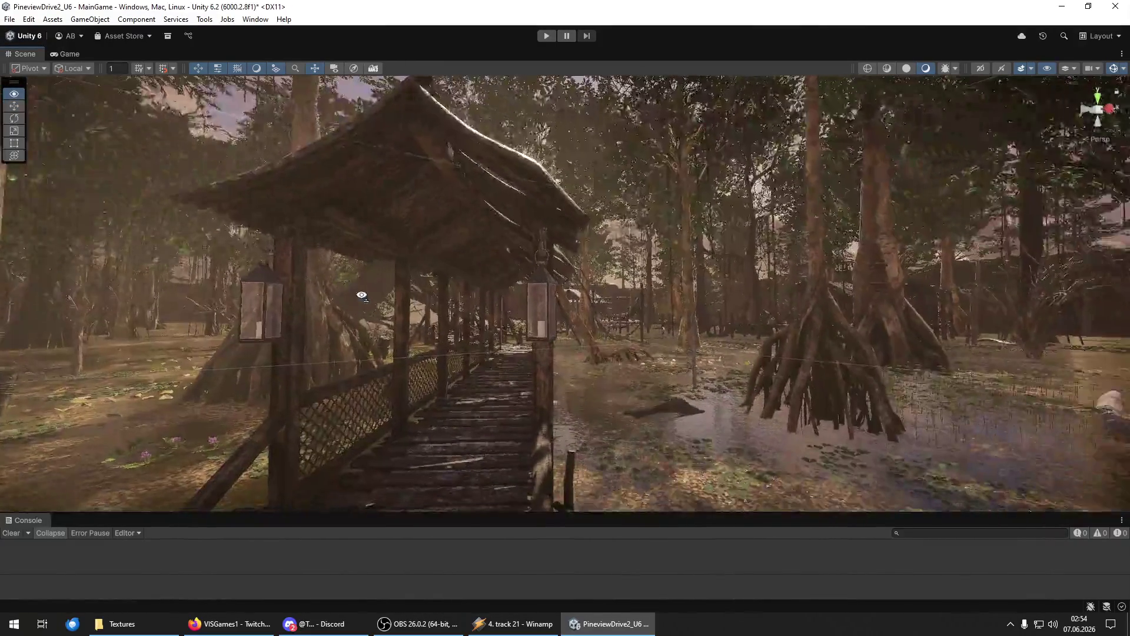
{"action": "key", "text": "w"}
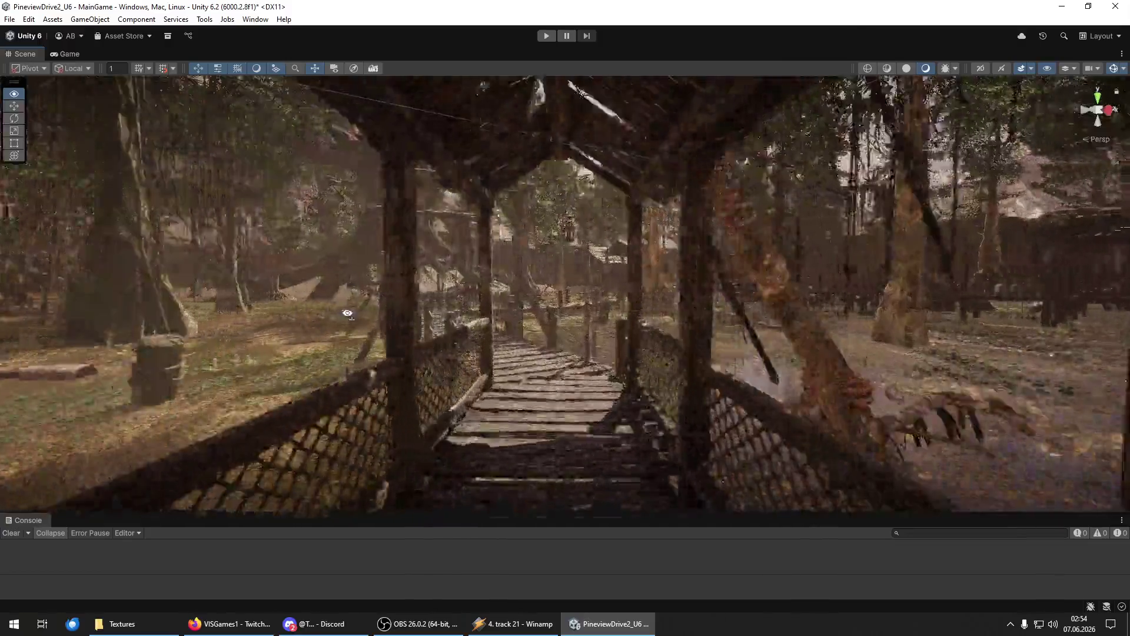
{"action": "key", "text": "w"}
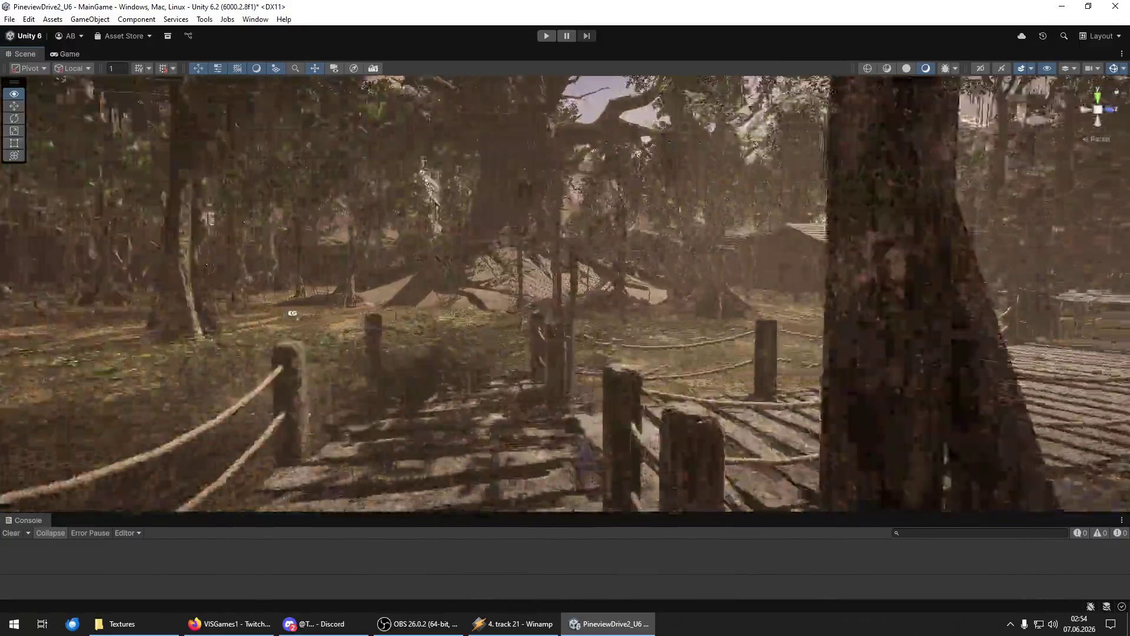
{"action": "key", "text": "w"}
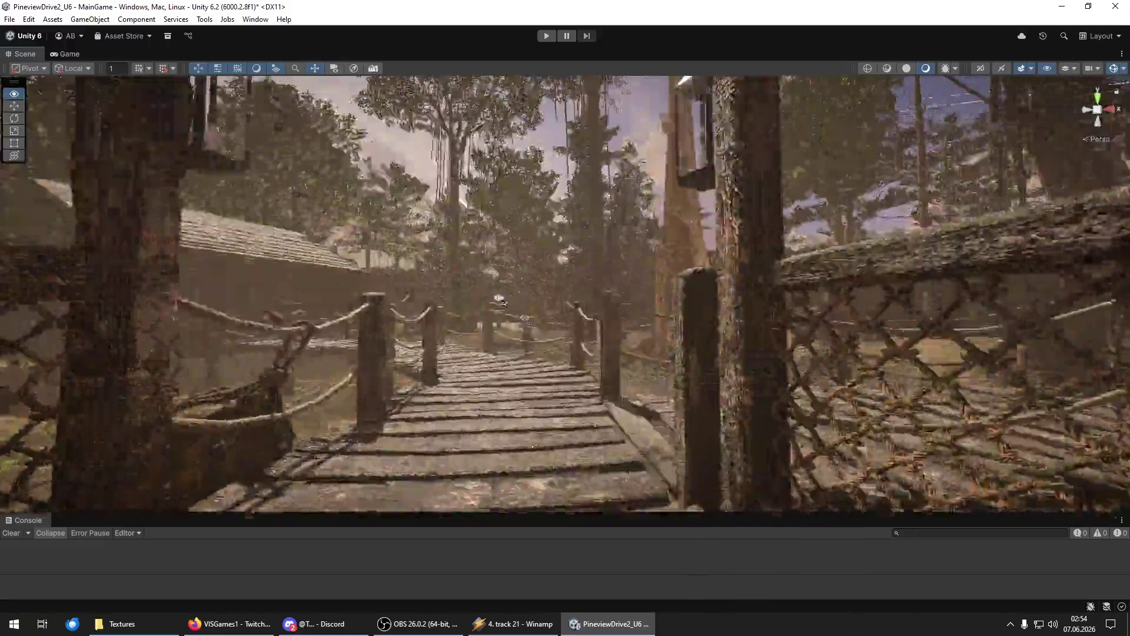
{"action": "key", "text": "w"}
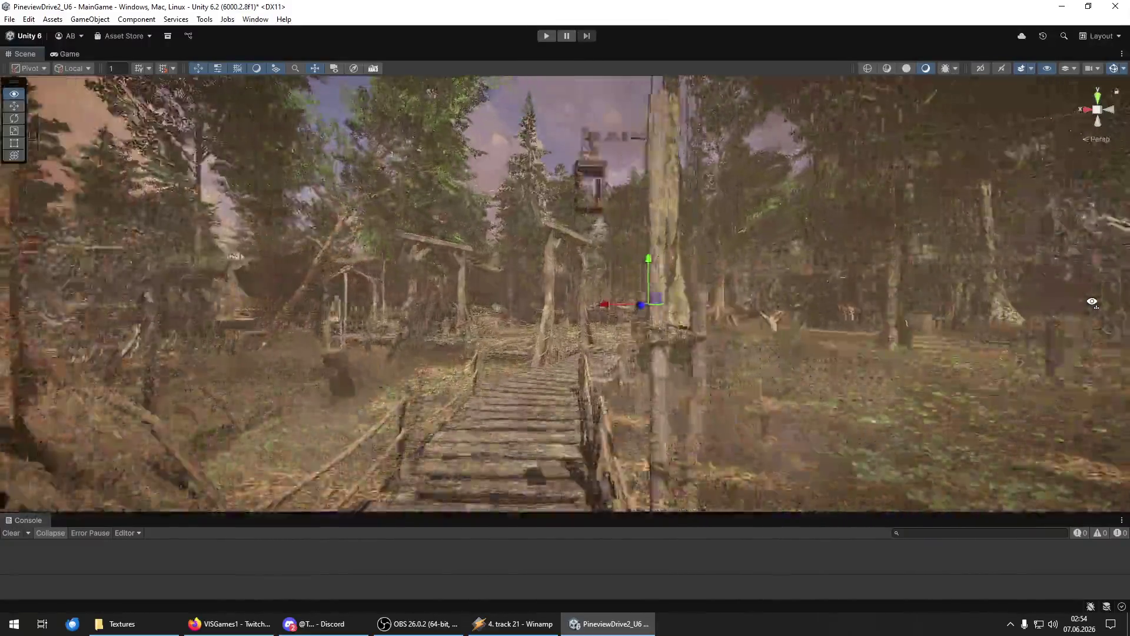
{"action": "key", "text": "w"}
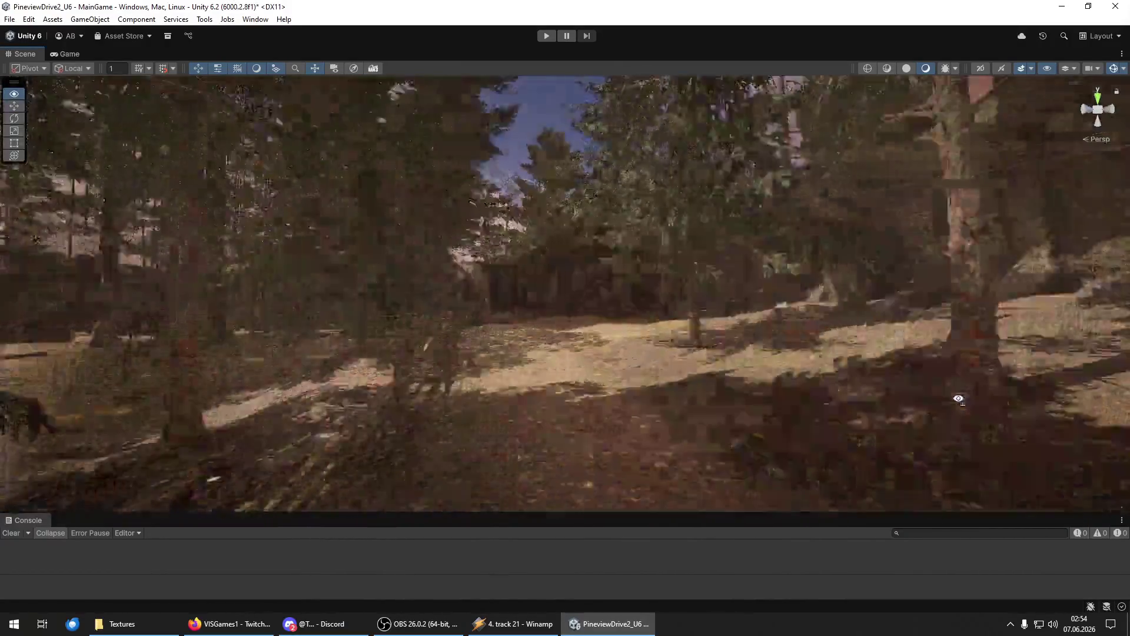
{"action": "key", "text": "w"}
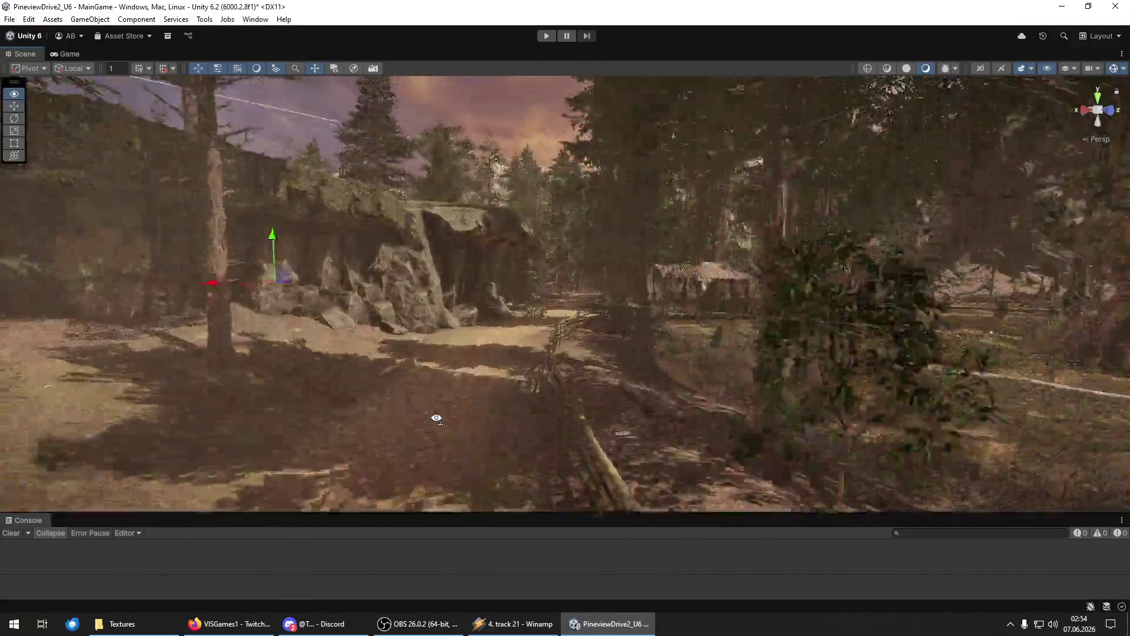
{"action": "key", "text": "w"}
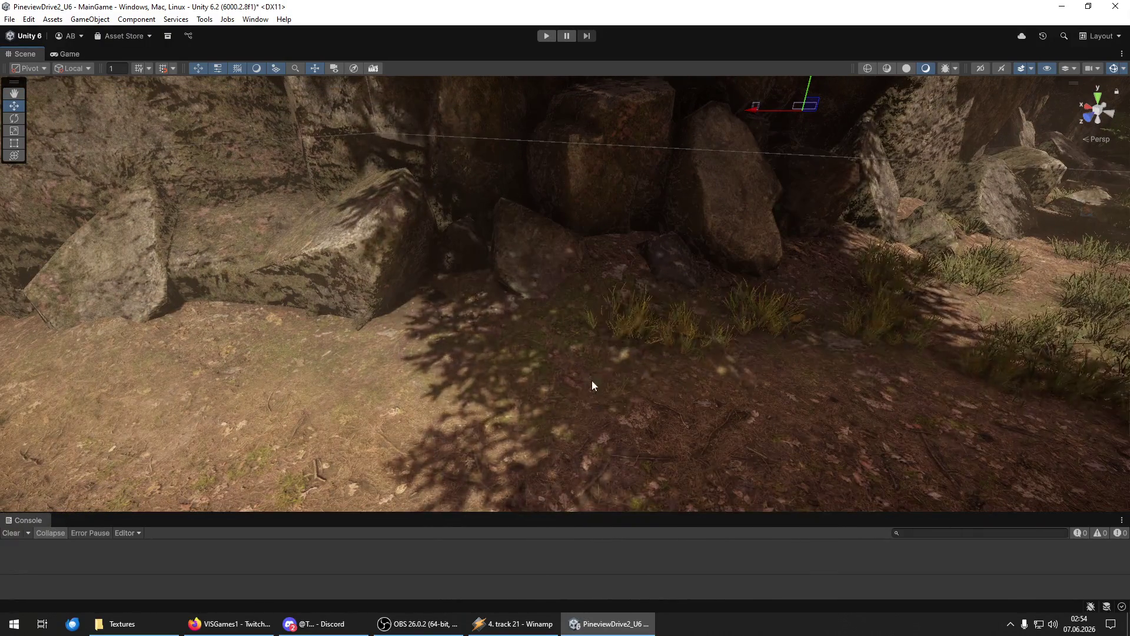
Paint grass clumps onto the ground in front of the rocks.
{"action": "key", "text": "w"}
{"action": "key", "text": "w"}
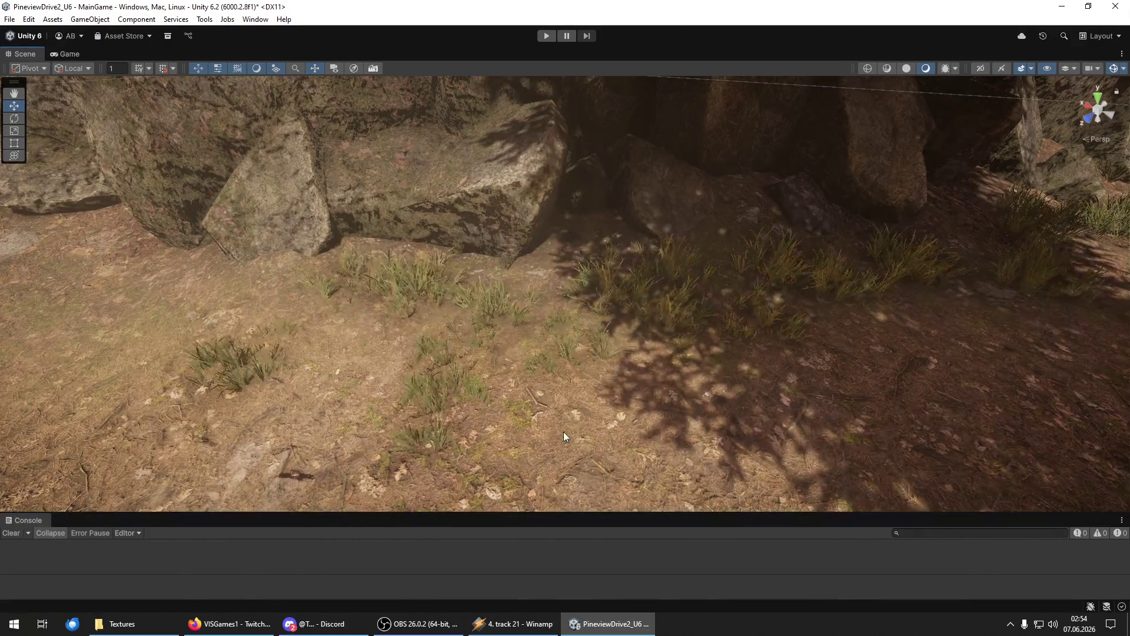
{"action": "key", "text": "w"}
{"action": "mouse_move", "coordinate": [337, 398]}
{"action": "left_mouse_down"}
{"action": "mouse_move", "coordinate": [108, 388]}
{"action": "mouse_move", "coordinate": [258, 405]}
{"action": "mouse_move", "coordinate": [204, 266]}
{"action": "mouse_move", "coordinate": [286, 316]}
{"action": "left_mouse_up"}
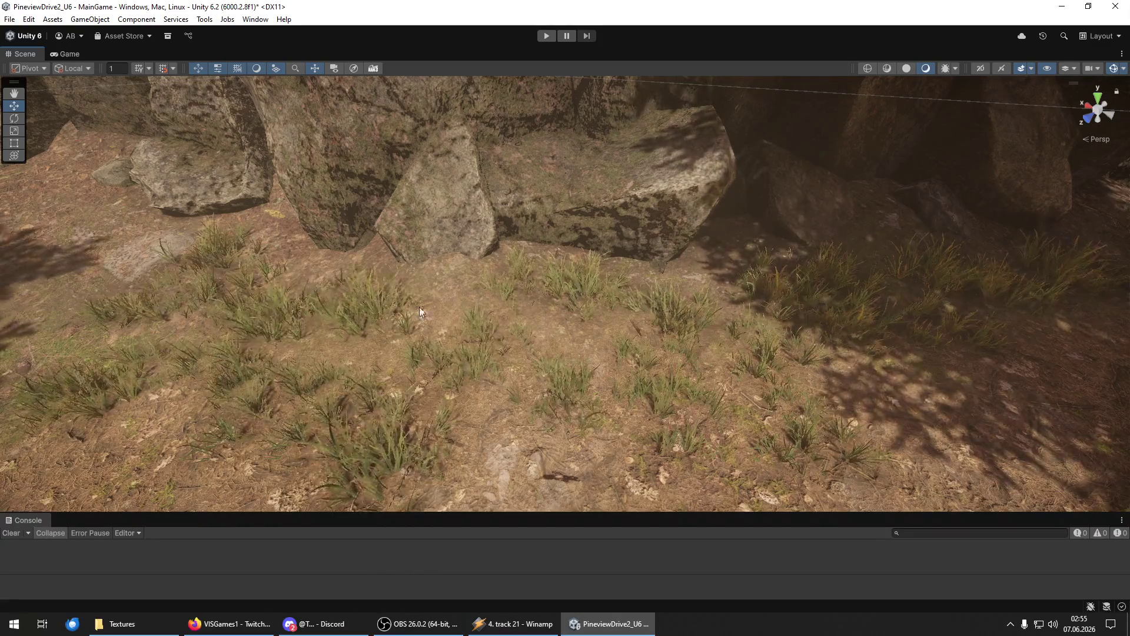
{"action": "key", "text": "w"}
{"action": "mouse_move", "coordinate": [377, 224]}
{"action": "left_mouse_down"}
{"action": "mouse_move", "coordinate": [323, 282]}
{"action": "mouse_move", "coordinate": [321, 406]}
{"action": "mouse_move", "coordinate": [409, 346]}
{"action": "mouse_move", "coordinate": [540, 399]}
{"action": "left_mouse_up"}
Paint grass clumps near the log and on the ground by the tree.
{"action": "mouse_move", "coordinate": [501, 440]}
{"action": "left_mouse_down"}
{"action": "mouse_move", "coordinate": [359, 209]}
{"action": "mouse_move", "coordinate": [312, 282]}
{"action": "mouse_move", "coordinate": [442, 381]}
{"action": "mouse_move", "coordinate": [444, 250]}
{"action": "mouse_move", "coordinate": [491, 270]}
{"action": "mouse_move", "coordinate": [569, 235]}
{"action": "mouse_move", "coordinate": [522, 361]}
{"action": "mouse_move", "coordinate": [613, 457]}
{"action": "left_mouse_up"}
{"action": "mouse_move", "coordinate": [542, 458]}
{"action": "left_mouse_down"}
{"action": "mouse_move", "coordinate": [545, 348]}
{"action": "mouse_move", "coordinate": [335, 265]}
{"action": "mouse_move", "coordinate": [504, 252]}
{"action": "mouse_move", "coordinate": [474, 154]}
{"action": "mouse_move", "coordinate": [492, 155]}
{"action": "mouse_move", "coordinate": [485, 231]}
{"action": "mouse_move", "coordinate": [534, 169]}
{"action": "mouse_move", "coordinate": [622, 197]}
{"action": "mouse_move", "coordinate": [593, 244]}
{"action": "mouse_move", "coordinate": [621, 341]}
{"action": "mouse_move", "coordinate": [729, 272]}
{"action": "mouse_move", "coordinate": [722, 168]}
{"action": "mouse_move", "coordinate": [793, 235]}
{"action": "mouse_move", "coordinate": [525, 379]}
{"action": "mouse_move", "coordinate": [634, 461]}
{"action": "mouse_move", "coordinate": [479, 479]}
{"action": "left_mouse_up"}
{"action": "mouse_move", "coordinate": [321, 433]}
{"action": "left_mouse_down"}
{"action": "mouse_move", "coordinate": [374, 475]}
{"action": "mouse_move", "coordinate": [565, 379]}
{"action": "left_mouse_up"}
{"action": "left_click_drag", "start_coordinate": [701, 350], "coordinate": [457, 371]}
{"action": "mouse_move", "coordinate": [359, 182]}
{"action": "left_mouse_down"}
{"action": "mouse_move", "coordinate": [417, 277]}
{"action": "mouse_move", "coordinate": [517, 290]}
{"action": "mouse_move", "coordinate": [591, 119]}
{"action": "left_mouse_up"}
Paint grass clumps across the foreground ground below the cliffs and tree.
{"action": "mouse_move", "coordinate": [454, 314]}
{"action": "left_mouse_down"}
{"action": "mouse_move", "coordinate": [518, 223]}
{"action": "mouse_move", "coordinate": [571, 267]}
{"action": "left_mouse_up"}
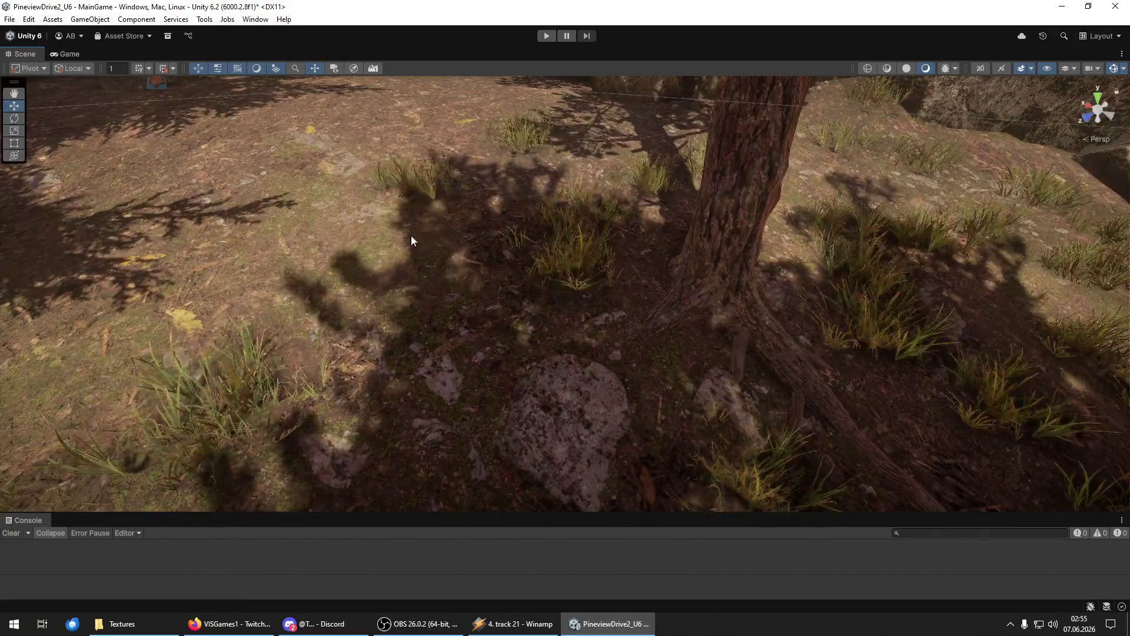
{"action": "mouse_move", "coordinate": [324, 341]}
{"action": "left_mouse_down"}
{"action": "mouse_move", "coordinate": [399, 269]}
{"action": "mouse_move", "coordinate": [453, 238]}
{"action": "left_mouse_up"}
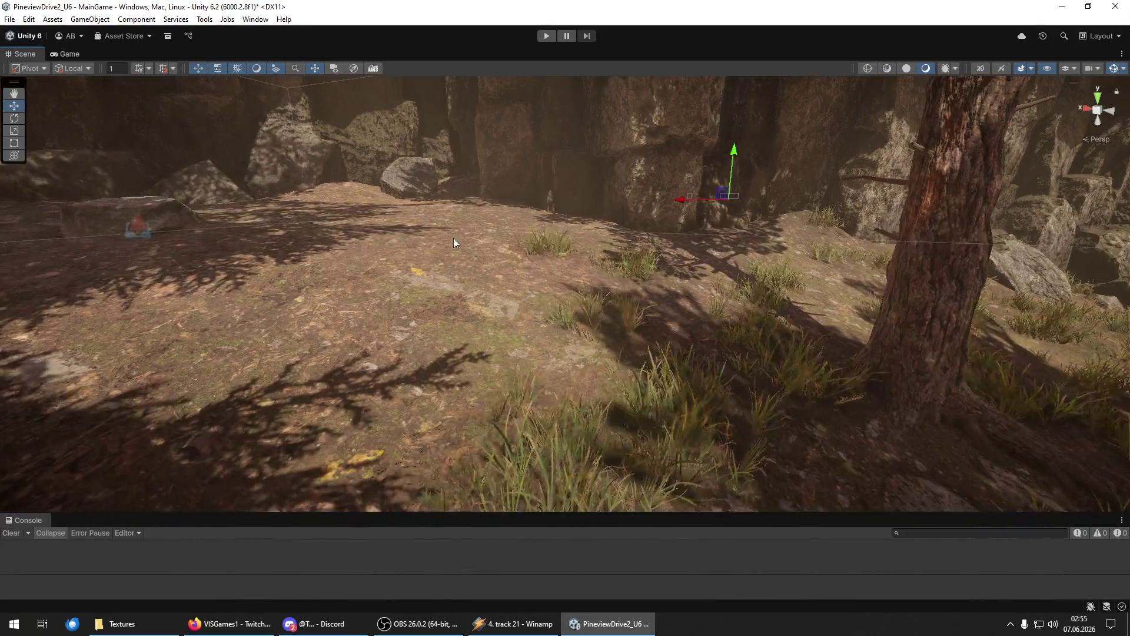
{"action": "mouse_move", "coordinate": [315, 350]}
{"action": "left_mouse_down"}
{"action": "mouse_move", "coordinate": [442, 434]}
{"action": "mouse_move", "coordinate": [595, 379]}
{"action": "mouse_move", "coordinate": [443, 245]}
{"action": "mouse_move", "coordinate": [553, 216]}
{"action": "left_mouse_up"}
{"action": "mouse_move", "coordinate": [798, 265]}
{"action": "left_mouse_down"}
{"action": "mouse_move", "coordinate": [416, 285]}
{"action": "mouse_move", "coordinate": [500, 315]}
{"action": "mouse_move", "coordinate": [449, 315]}
{"action": "left_mouse_up"}
{"action": "mouse_move", "coordinate": [549, 335]}
{"action": "left_mouse_down"}
{"action": "mouse_move", "coordinate": [443, 377]}
{"action": "mouse_move", "coordinate": [397, 461]}
{"action": "mouse_move", "coordinate": [536, 376]}
{"action": "mouse_move", "coordinate": [583, 432]}
{"action": "left_mouse_up"}
{"action": "mouse_move", "coordinate": [638, 397]}
{"action": "left_mouse_down"}
{"action": "mouse_move", "coordinate": [573, 391]}
{"action": "mouse_move", "coordinate": [565, 373]}
{"action": "mouse_move", "coordinate": [518, 458]}
{"action": "mouse_move", "coordinate": [324, 436]}
{"action": "mouse_move", "coordinate": [186, 360]}
{"action": "mouse_move", "coordinate": [370, 284]}
{"action": "mouse_move", "coordinate": [400, 354]}
{"action": "mouse_move", "coordinate": [404, 328]}
{"action": "mouse_move", "coordinate": [391, 368]}
{"action": "mouse_move", "coordinate": [535, 310]}
{"action": "mouse_move", "coordinate": [517, 325]}
{"action": "mouse_move", "coordinate": [610, 270]}
{"action": "left_mouse_up"}
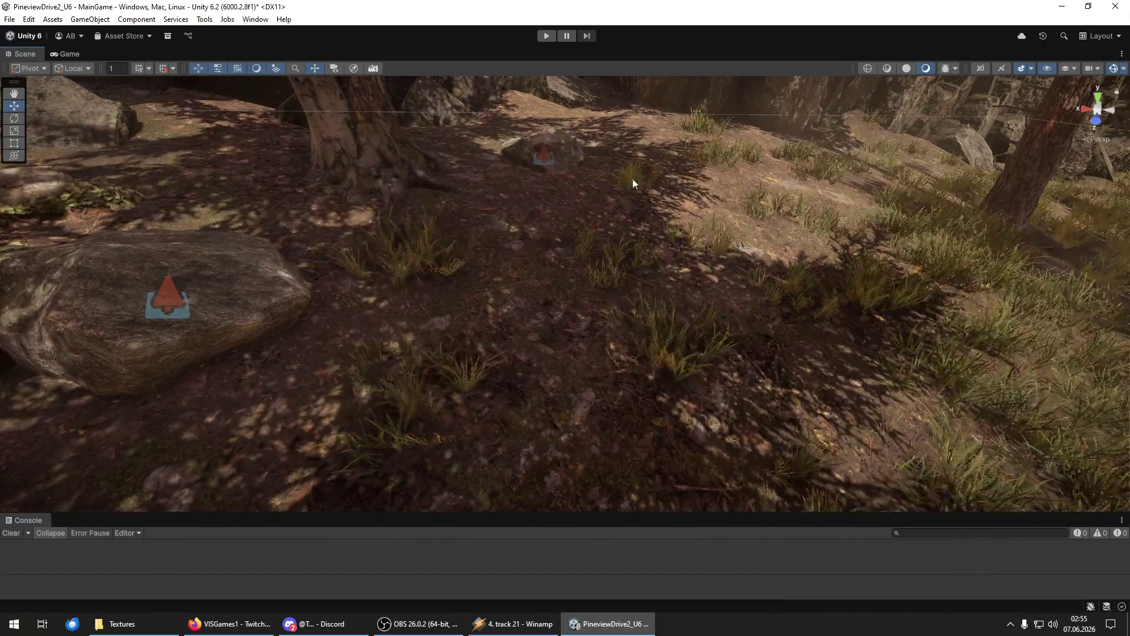
Paint grass clumps around the rocks and the fallen log near the tree.
{"action": "left_click_drag", "start_coordinate": [636, 171], "coordinate": [291, 200], "text": "alt"}
{"action": "mouse_move", "coordinate": [320, 287]}
{"action": "left_mouse_down", "text": "alt"}
{"action": "mouse_move", "coordinate": [126, 189]}
{"action": "mouse_move", "coordinate": [309, 355]}
{"action": "left_mouse_up", "text": "alt"}
{"action": "mouse_move", "coordinate": [752, 337]}
{"action": "left_mouse_down"}
{"action": "mouse_move", "coordinate": [692, 216]}
{"action": "mouse_move", "coordinate": [568, 355]}
{"action": "mouse_move", "coordinate": [310, 372]}
{"action": "mouse_move", "coordinate": [419, 407]}
{"action": "mouse_move", "coordinate": [234, 292]}
{"action": "mouse_move", "coordinate": [204, 387]}
{"action": "mouse_move", "coordinate": [272, 305]}
{"action": "left_mouse_up"}
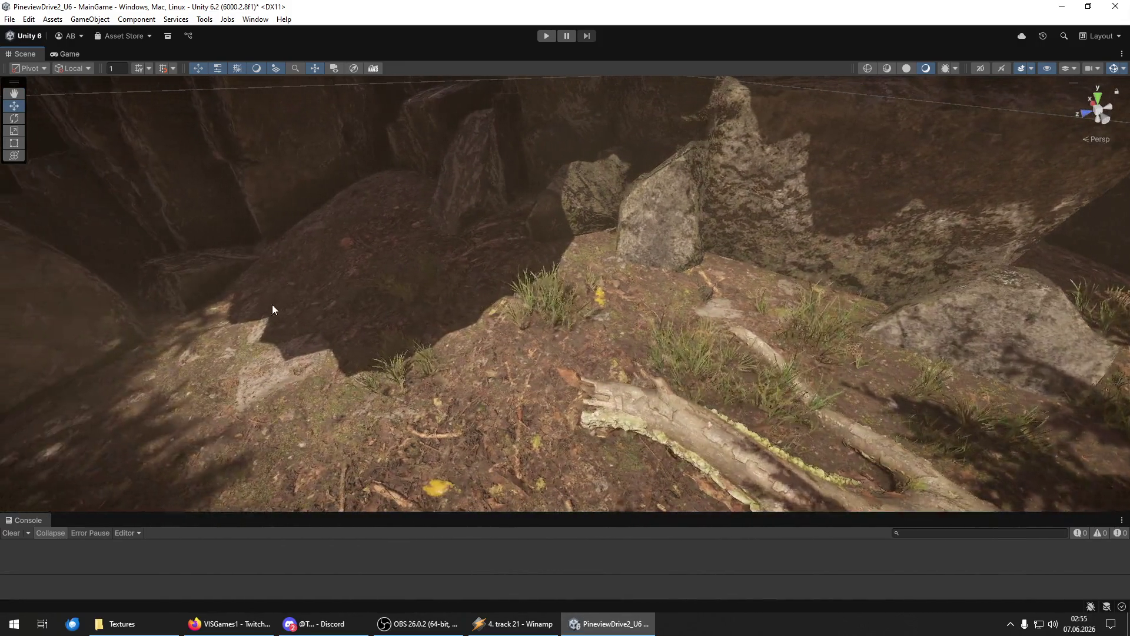
Orbit around the rocks and log and look down at the ground to check the new grass.
{"action": "mouse_move", "coordinate": [496, 387]}
{"action": "left_mouse_down", "text": "alt"}
{"action": "mouse_move", "coordinate": [255, 429]}
{"action": "mouse_move", "coordinate": [444, 318]}
{"action": "left_mouse_up", "text": "alt"}
{"action": "mouse_move", "coordinate": [493, 378]}
{"action": "left_mouse_down", "text": "alt"}
{"action": "mouse_move", "coordinate": [368, 396]}
{"action": "mouse_move", "coordinate": [573, 335]}
{"action": "mouse_move", "coordinate": [422, 430]}
{"action": "mouse_move", "coordinate": [323, 362]}
{"action": "left_mouse_up", "text": "alt"}
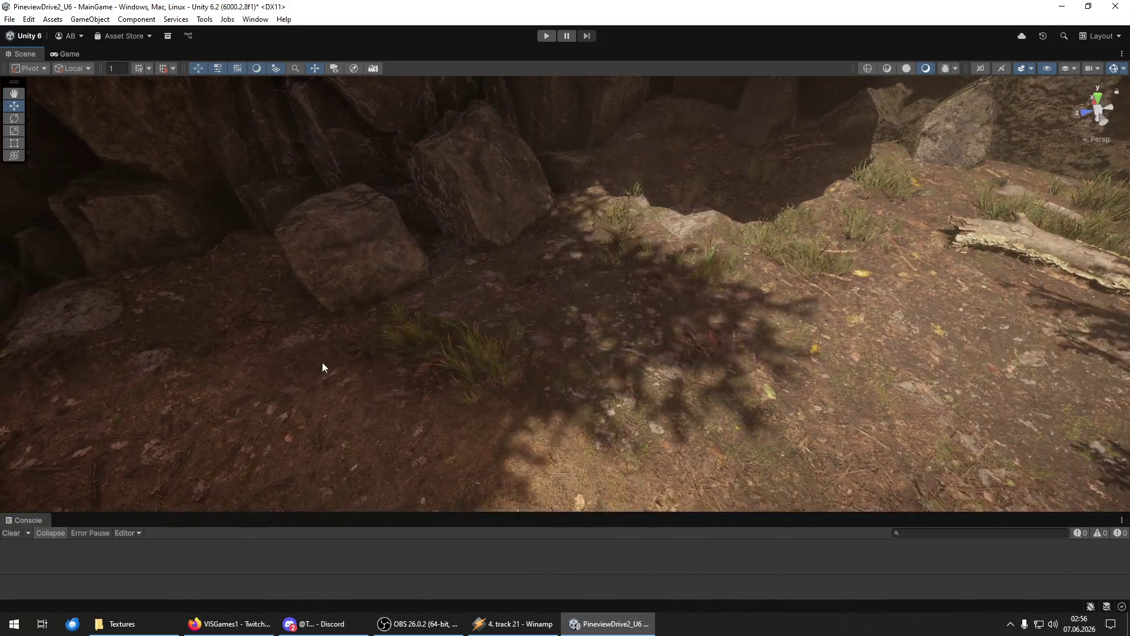
{"action": "left_click_drag", "start_coordinate": [381, 438], "coordinate": [394, 350], "text": "alt"}
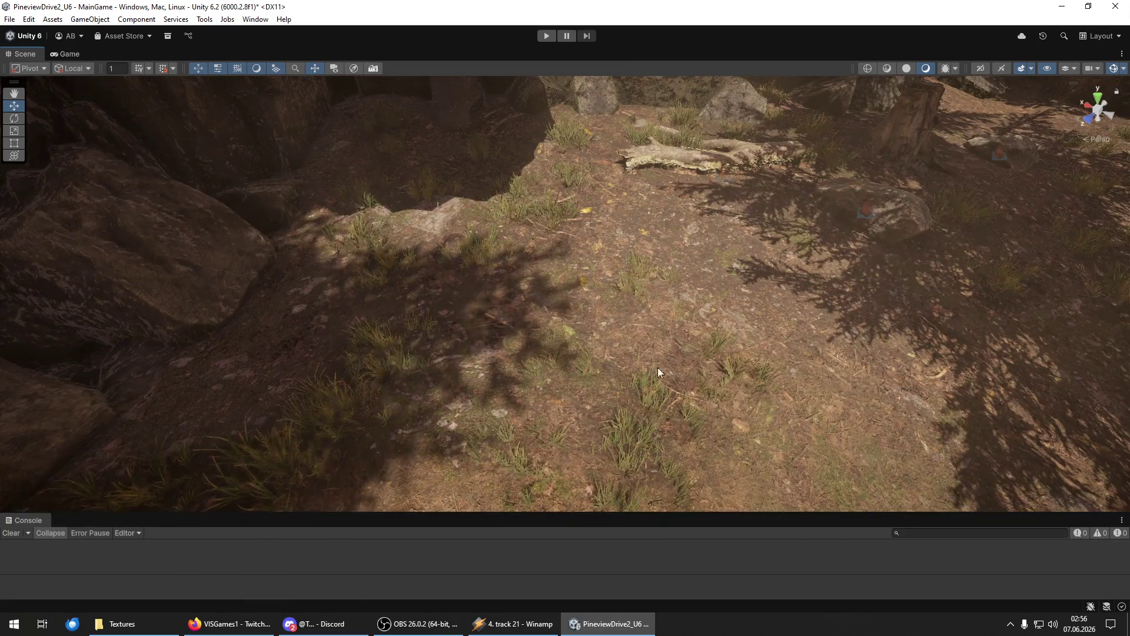
{"action": "mouse_move", "coordinate": [575, 296]}
{"action": "left_mouse_down", "text": "alt"}
{"action": "mouse_move", "coordinate": [626, 397]}
{"action": "mouse_move", "coordinate": [538, 457]}
{"action": "left_mouse_up", "text": "alt"}
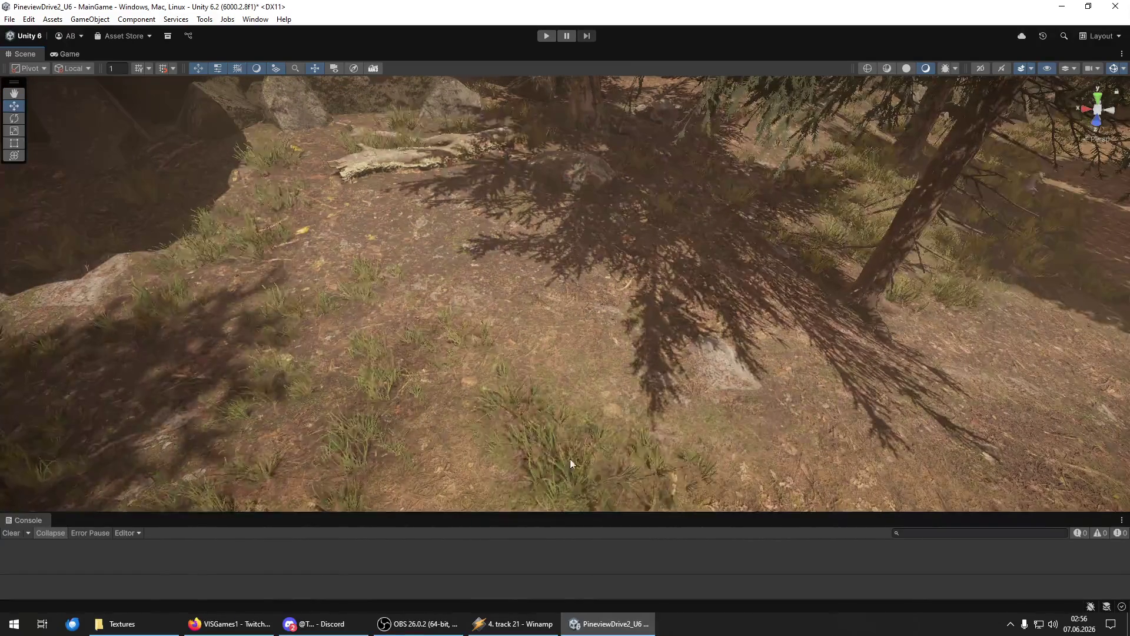
{"action": "mouse_move", "coordinate": [709, 427]}
{"action": "left_mouse_down", "text": "alt"}
{"action": "mouse_move", "coordinate": [341, 392]}
{"action": "mouse_move", "coordinate": [418, 464]}
{"action": "left_mouse_up", "text": "alt"}
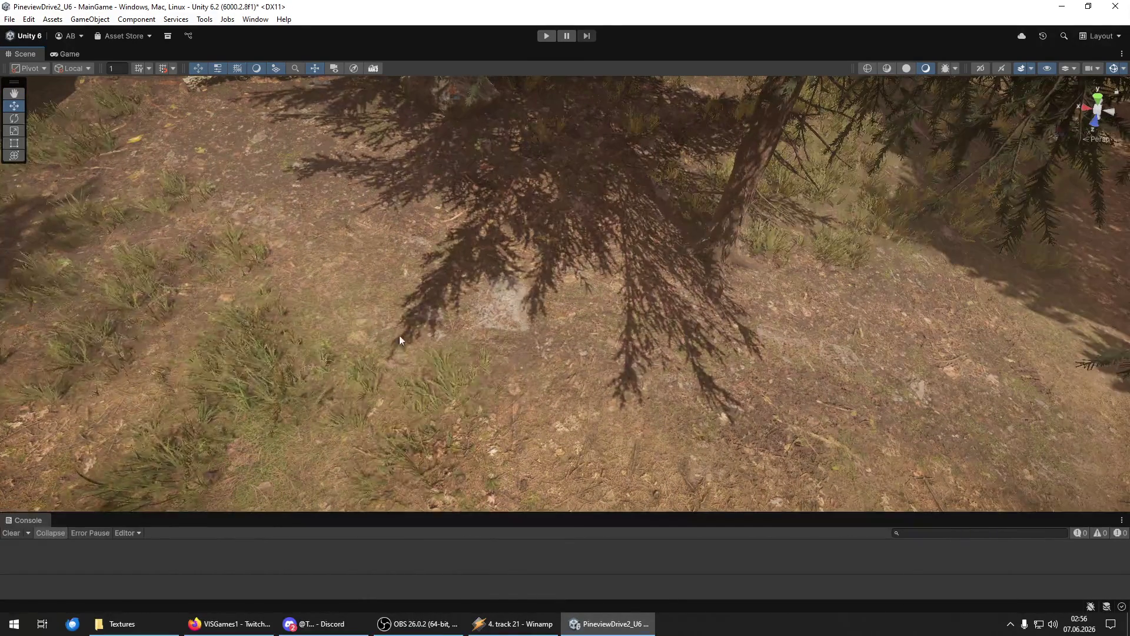
{"action": "mouse_move", "coordinate": [463, 238]}
{"action": "left_mouse_down", "text": "alt"}
{"action": "mouse_move", "coordinate": [724, 356]}
{"action": "mouse_move", "coordinate": [545, 252]}
{"action": "mouse_move", "coordinate": [596, 359]}
{"action": "left_mouse_up", "text": "alt"}
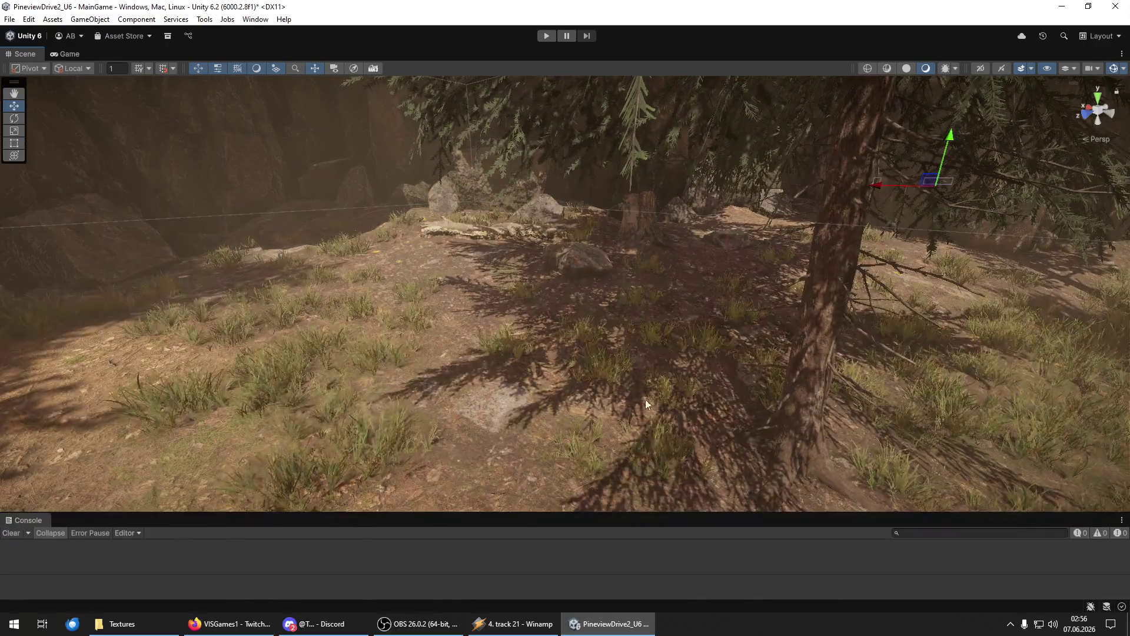
Orbit past the tree, along the rock wall and toward the fence to inspect the grass.
{"action": "left_click_drag", "start_coordinate": [442, 486], "coordinate": [358, 422], "text": "alt"}
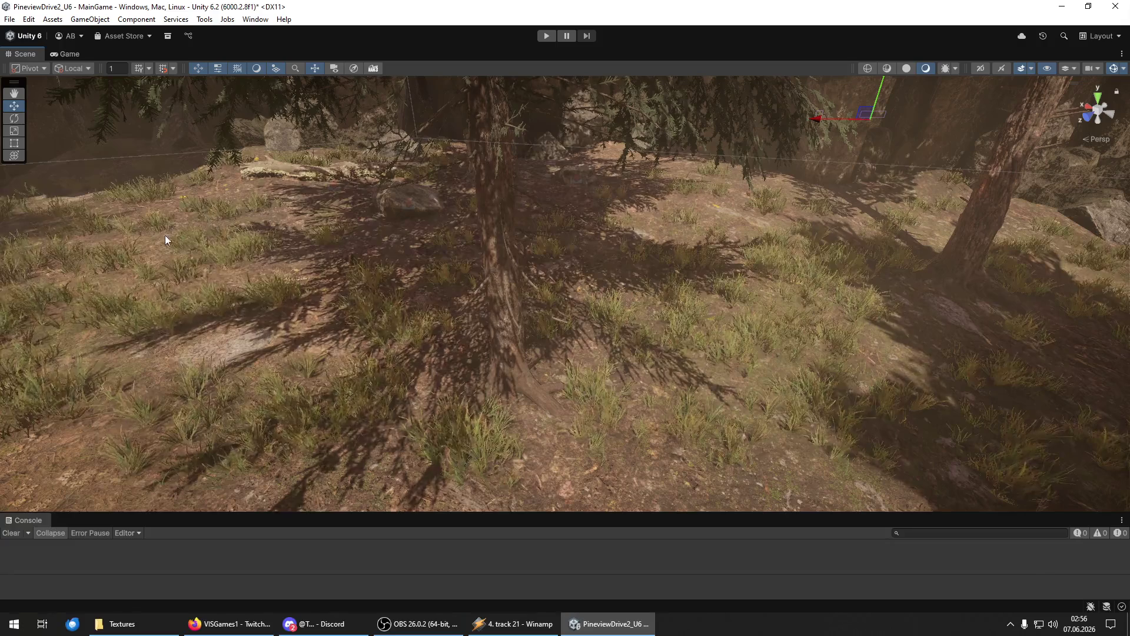
{"action": "mouse_move", "coordinate": [404, 302]}
{"action": "left_mouse_down", "text": "alt"}
{"action": "mouse_move", "coordinate": [359, 287]}
{"action": "mouse_move", "coordinate": [468, 390]}
{"action": "left_mouse_up", "text": "alt"}
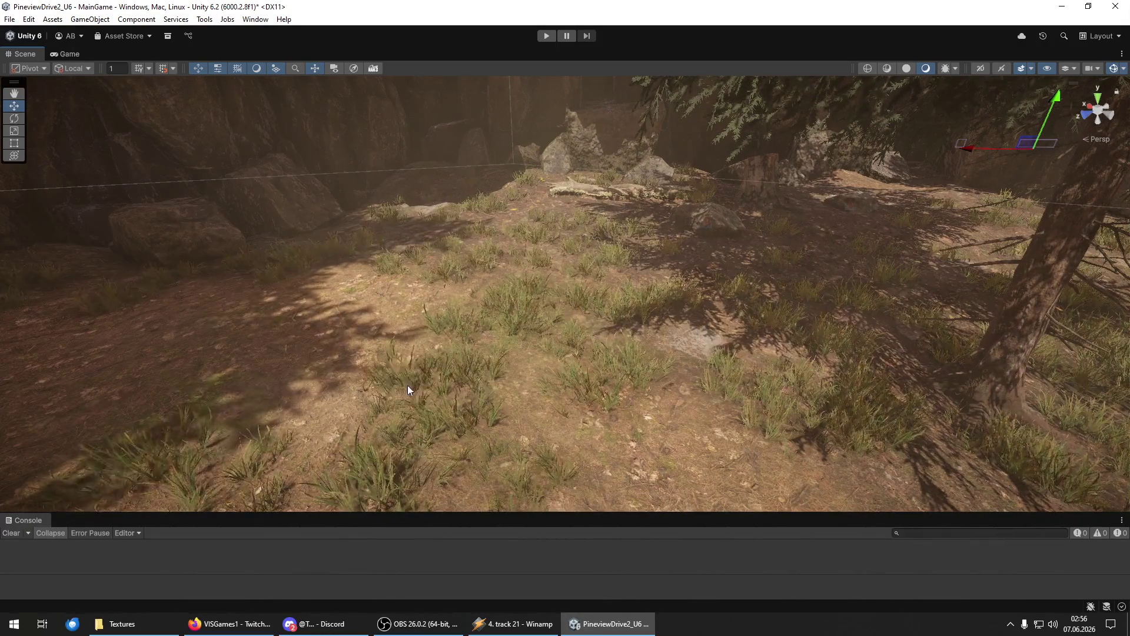
{"action": "mouse_move", "coordinate": [313, 356]}
{"action": "left_mouse_down", "text": "alt"}
{"action": "mouse_move", "coordinate": [273, 382]}
{"action": "mouse_move", "coordinate": [152, 356]}
{"action": "left_mouse_up", "text": "alt"}
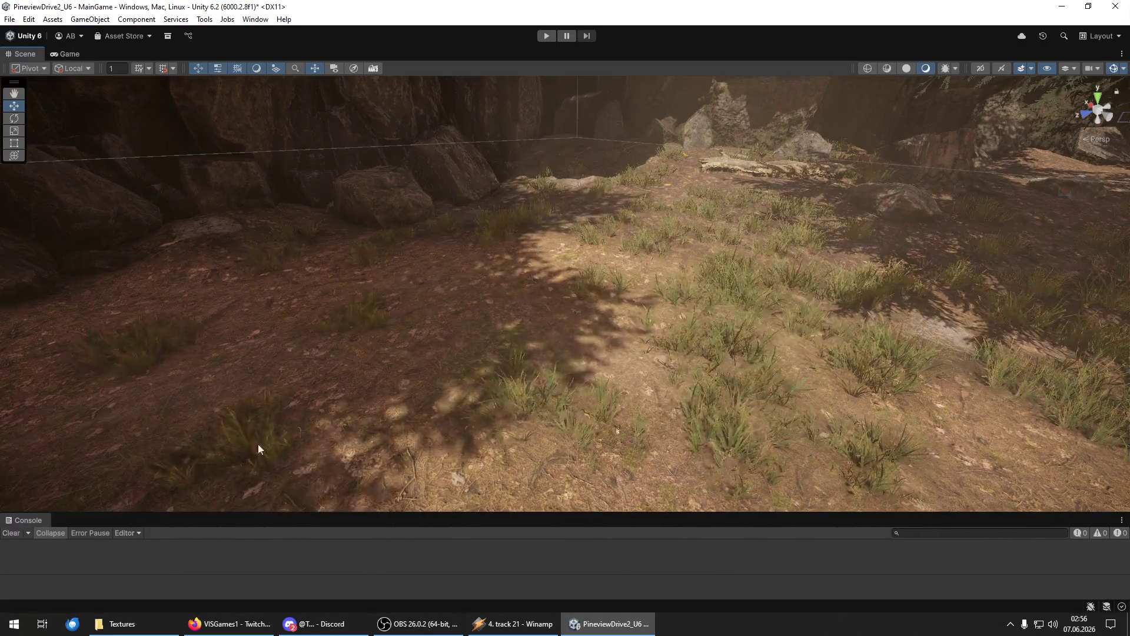
{"action": "mouse_move", "coordinate": [535, 311]}
{"action": "left_mouse_down", "text": "alt"}
{"action": "mouse_move", "coordinate": [305, 317]}
{"action": "mouse_move", "coordinate": [570, 282]}
{"action": "left_mouse_up", "text": "alt"}
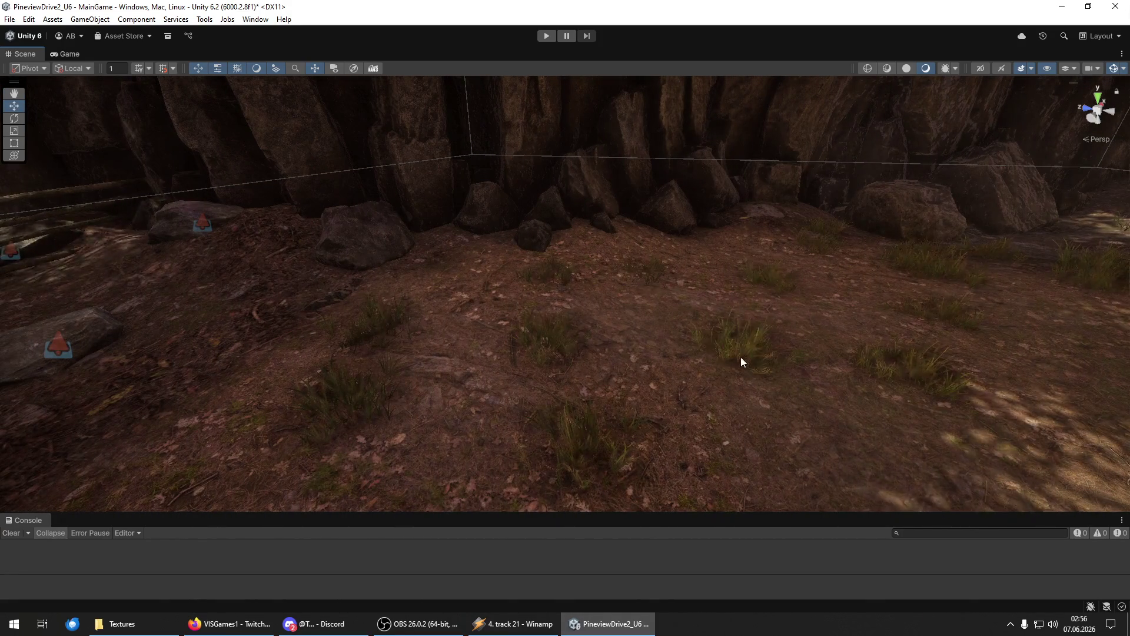
{"action": "mouse_move", "coordinate": [687, 256]}
{"action": "left_mouse_down", "text": "alt"}
{"action": "mouse_move", "coordinate": [548, 318]}
{"action": "mouse_move", "coordinate": [478, 273]}
{"action": "left_mouse_up", "text": "alt"}
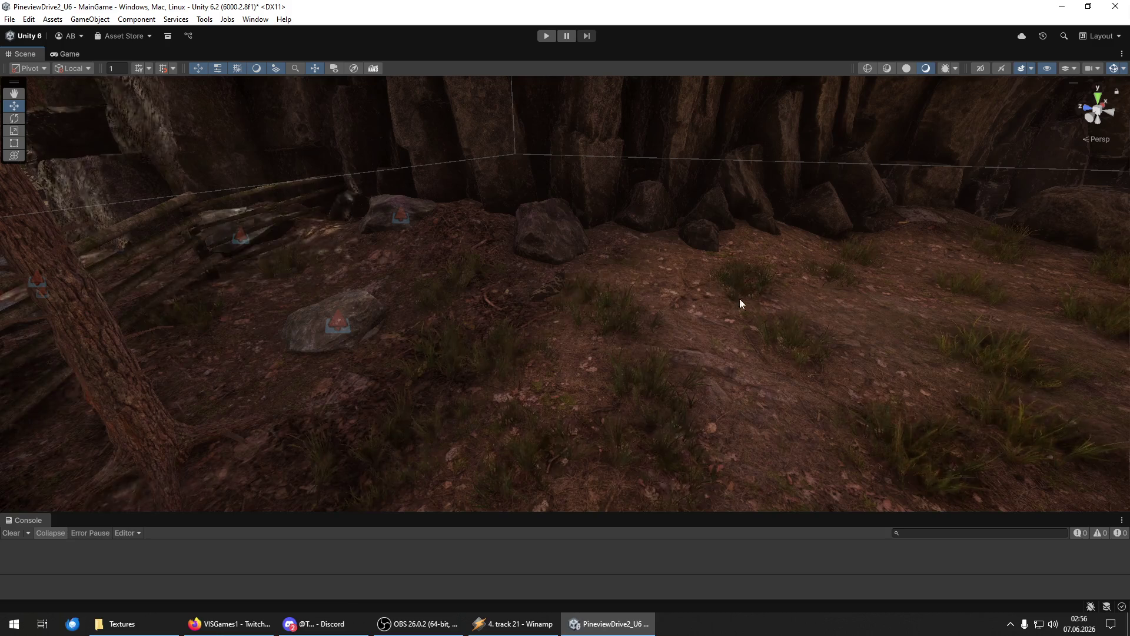
{"action": "mouse_move", "coordinate": [673, 273]}
{"action": "left_mouse_down", "text": "alt"}
{"action": "mouse_move", "coordinate": [563, 341]}
{"action": "mouse_move", "coordinate": [566, 380]}
{"action": "mouse_move", "coordinate": [465, 301]}
{"action": "left_mouse_up", "text": "alt"}
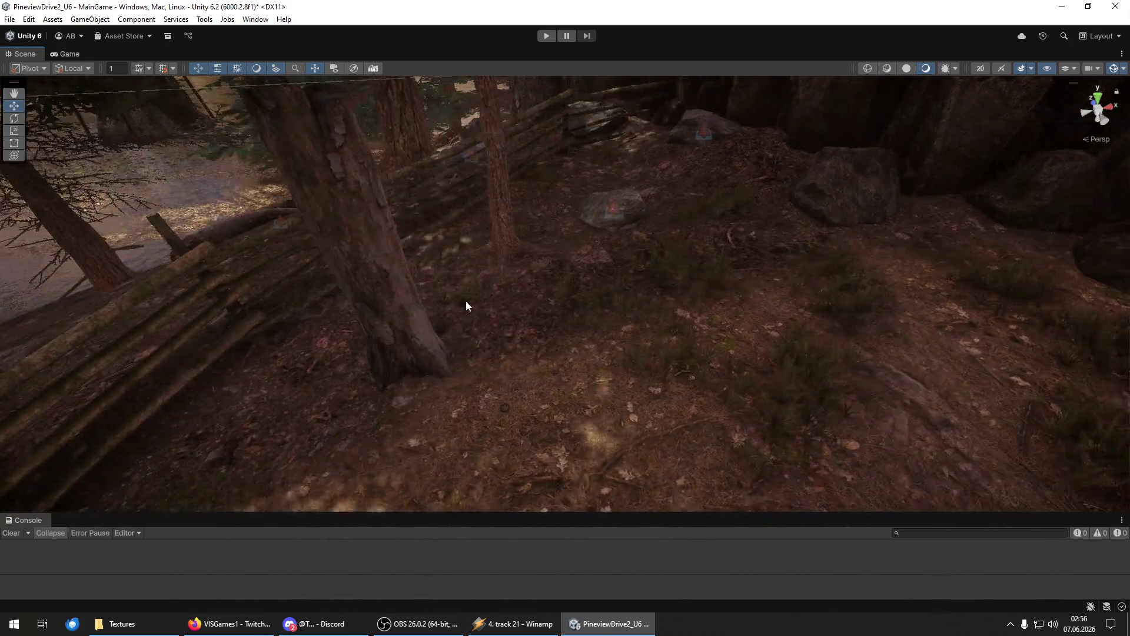
{"action": "mouse_move", "coordinate": [588, 396]}
{"action": "left_mouse_down", "text": "alt"}
{"action": "mouse_move", "coordinate": [522, 371]}
{"action": "mouse_move", "coordinate": [472, 404]}
{"action": "mouse_move", "coordinate": [470, 356]}
{"action": "left_mouse_up", "text": "alt"}
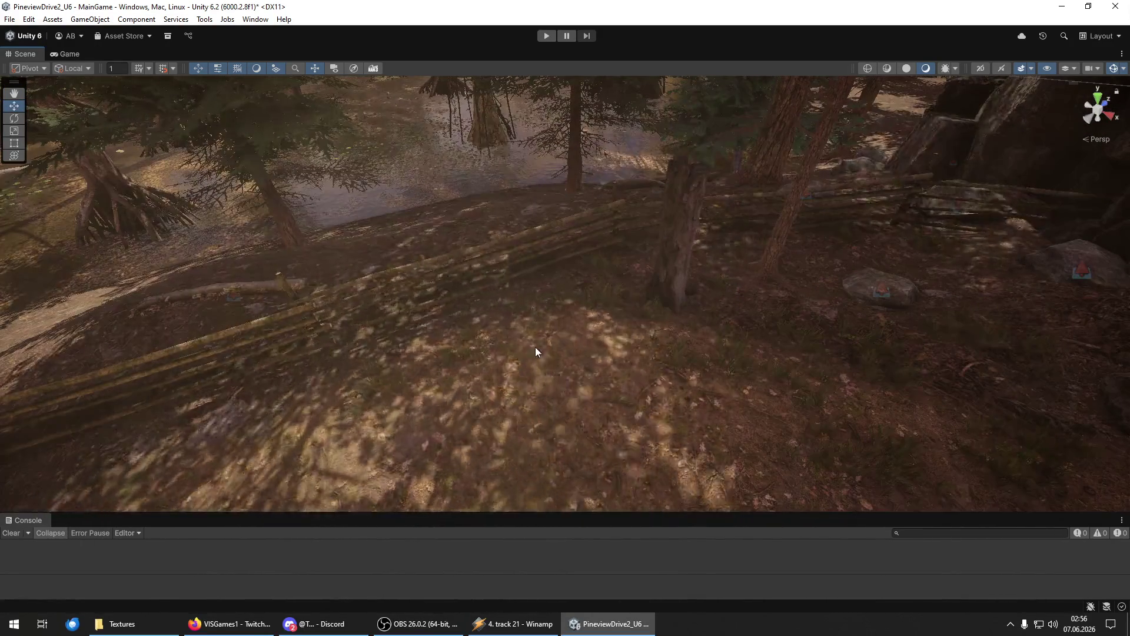
{"action": "mouse_move", "coordinate": [641, 410]}
{"action": "left_mouse_down", "text": "alt"}
{"action": "mouse_move", "coordinate": [551, 442]}
{"action": "mouse_move", "coordinate": [434, 361]}
{"action": "left_mouse_up", "text": "alt"}
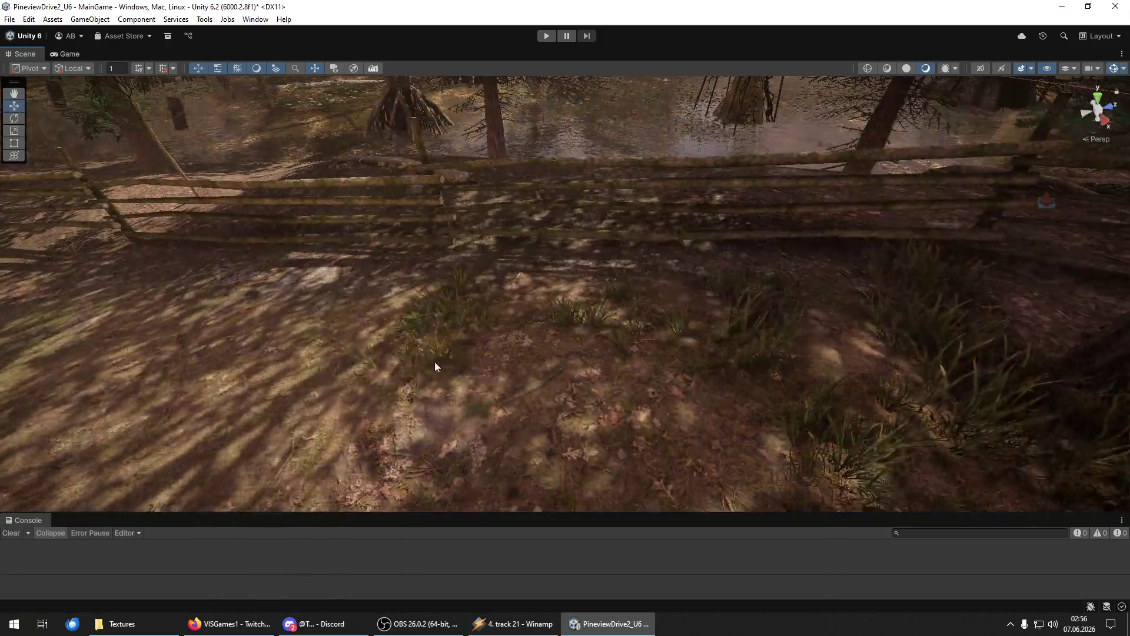
{"action": "mouse_move", "coordinate": [404, 297]}
{"action": "left_mouse_down", "text": "alt"}
{"action": "mouse_move", "coordinate": [505, 383]}
{"action": "mouse_move", "coordinate": [348, 429]}
{"action": "mouse_move", "coordinate": [232, 340]}
{"action": "left_mouse_up", "text": "alt"}
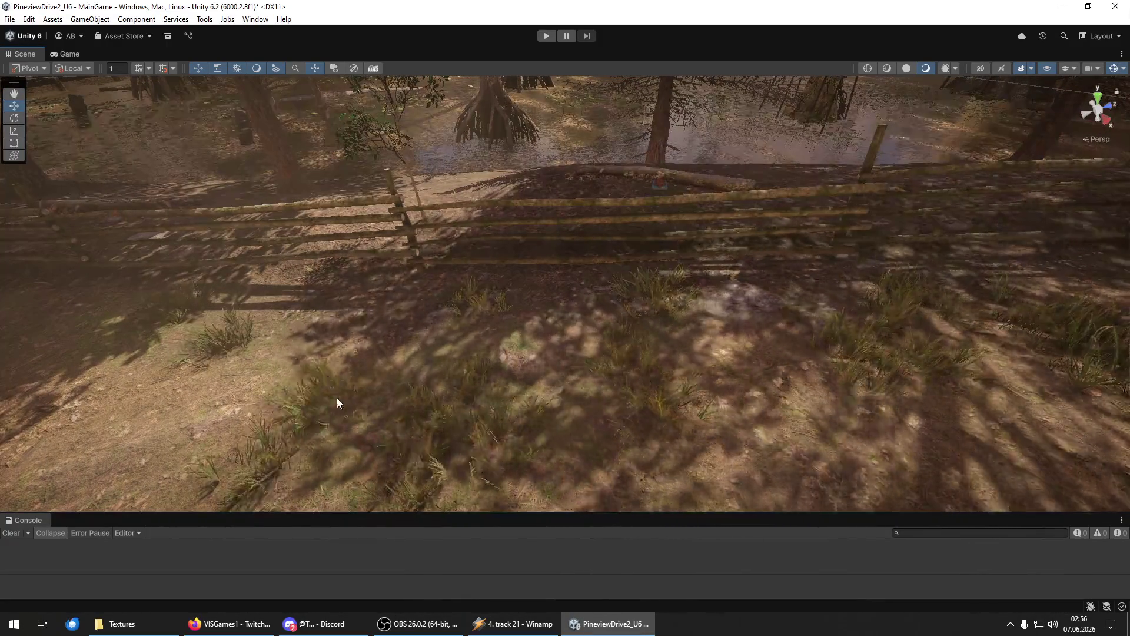
{"action": "left_click_drag", "start_coordinate": [586, 422], "coordinate": [490, 377], "text": "alt"}
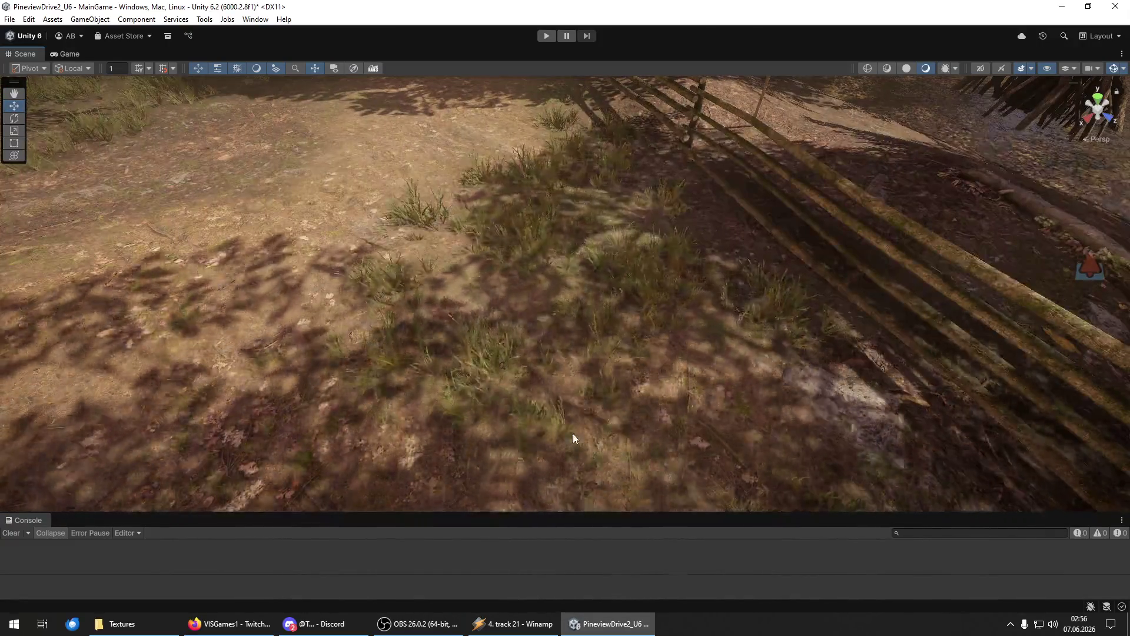
{"action": "mouse_move", "coordinate": [567, 450]}
{"action": "left_mouse_down", "text": "alt"}
{"action": "mouse_move", "coordinate": [577, 429]}
{"action": "mouse_move", "coordinate": [465, 373]}
{"action": "mouse_move", "coordinate": [448, 376]}
{"action": "left_mouse_up", "text": "alt"}
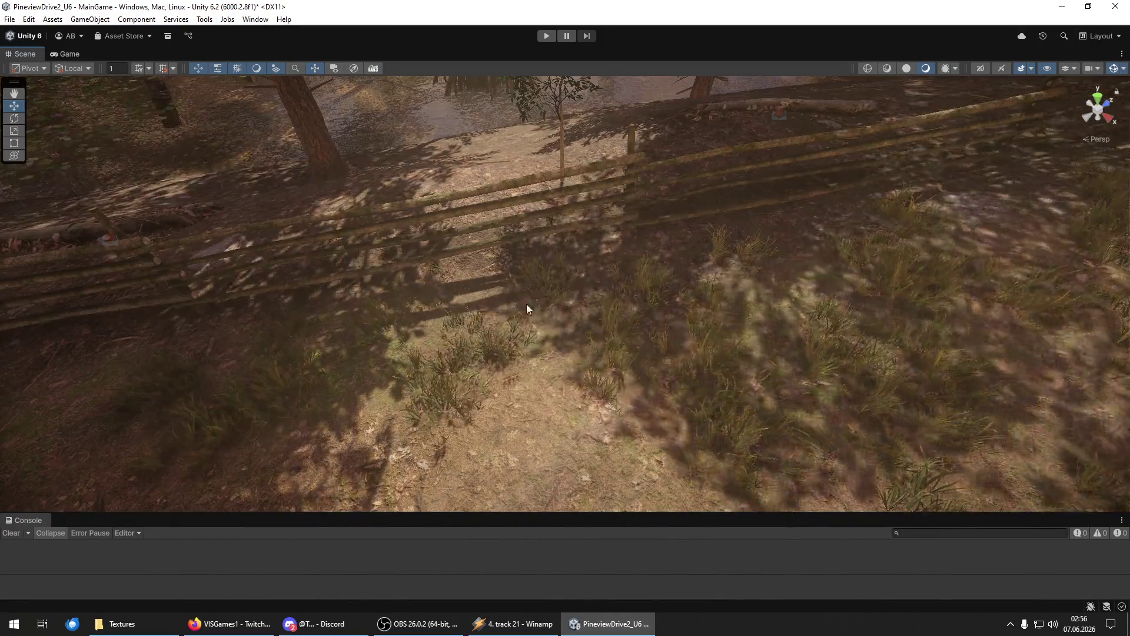
{"action": "mouse_move", "coordinate": [434, 418]}
{"action": "left_mouse_down", "text": "alt"}
{"action": "mouse_move", "coordinate": [414, 420]}
{"action": "mouse_move", "coordinate": [565, 449]}
{"action": "left_mouse_up", "text": "alt"}
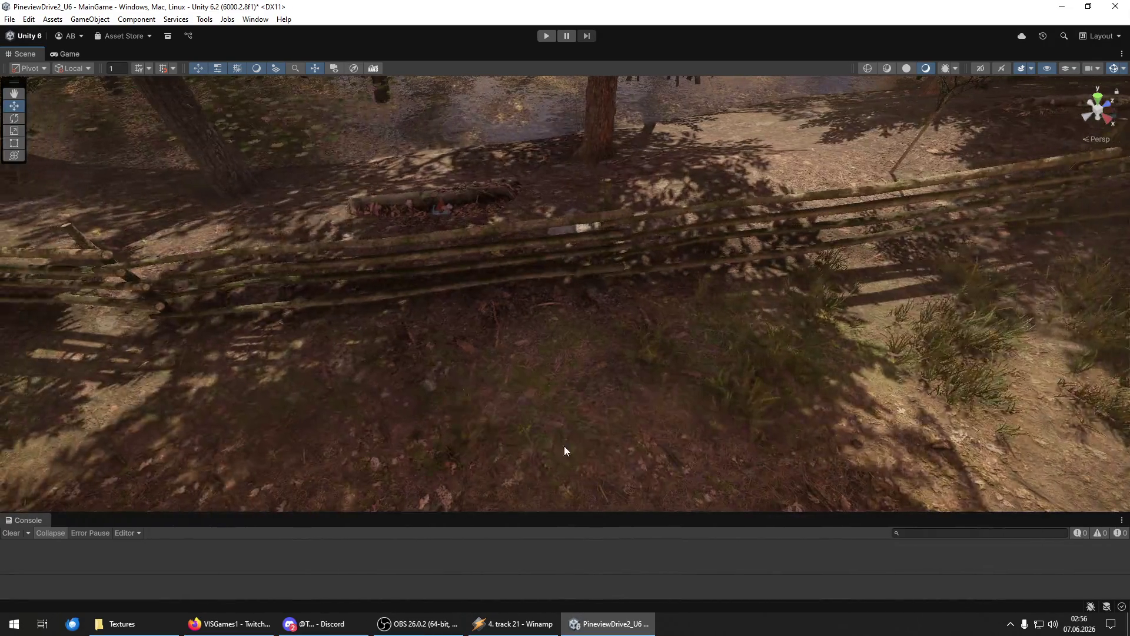
{"action": "mouse_move", "coordinate": [422, 331]}
{"action": "left_mouse_down", "text": "alt"}
{"action": "mouse_move", "coordinate": [624, 406]}
{"action": "mouse_move", "coordinate": [453, 383]}
{"action": "mouse_move", "coordinate": [479, 368]}
{"action": "mouse_move", "coordinate": [321, 446]}
{"action": "mouse_move", "coordinate": [434, 429]}
{"action": "mouse_move", "coordinate": [328, 302]}
{"action": "left_mouse_up", "text": "alt"}
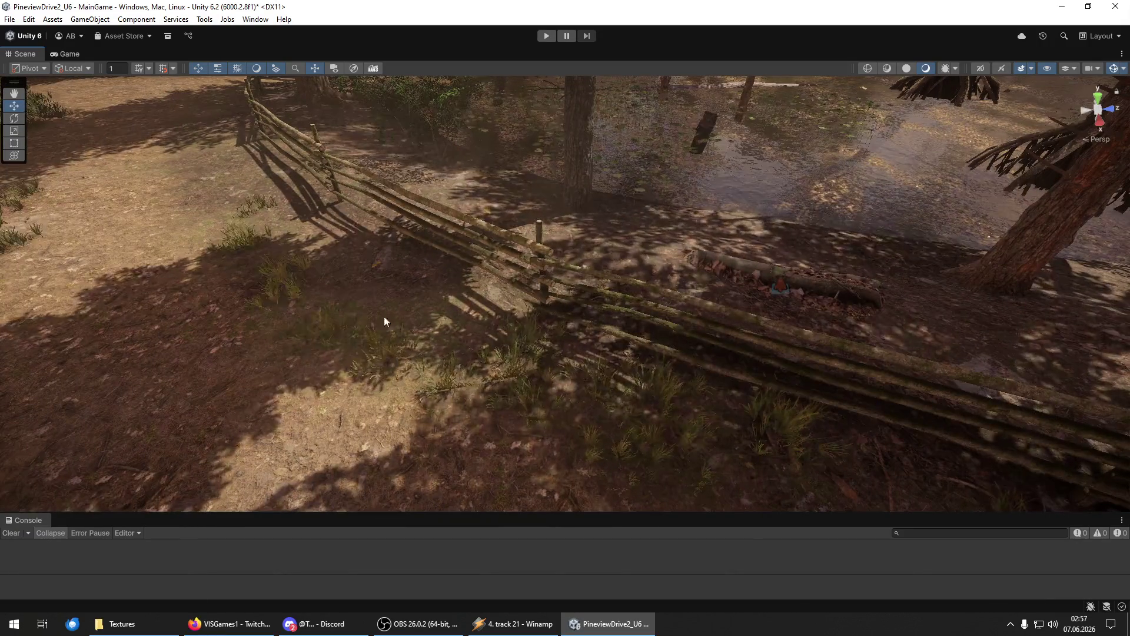
{"action": "left_click_drag", "start_coordinate": [418, 310], "coordinate": [530, 321], "text": "alt"}
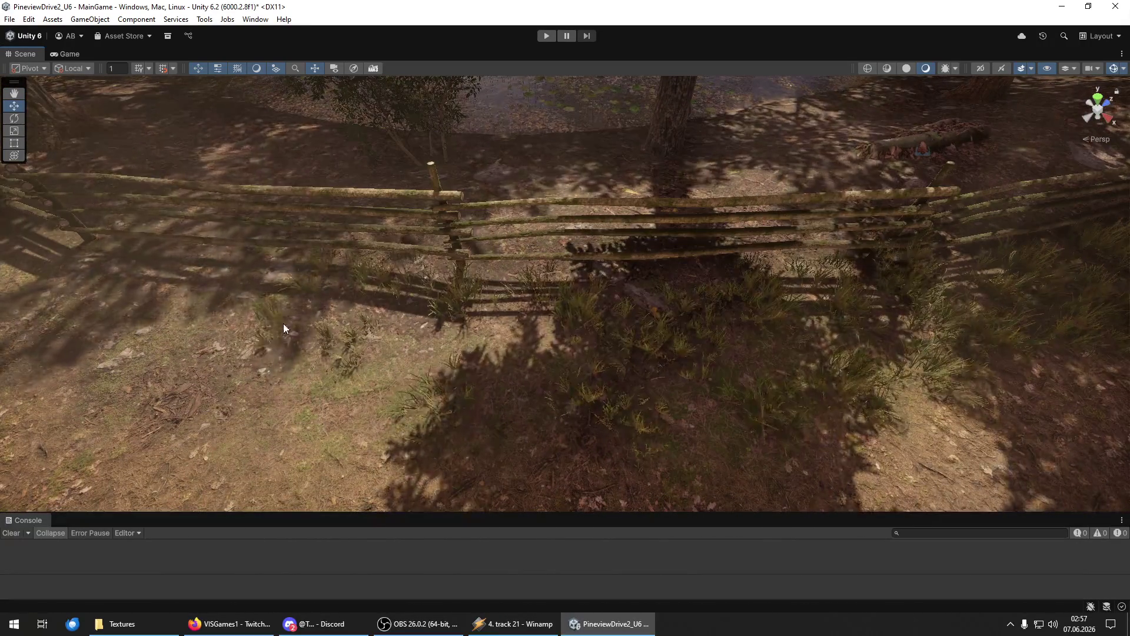
{"action": "left_click_drag", "start_coordinate": [530, 285], "coordinate": [302, 320], "text": "alt"}
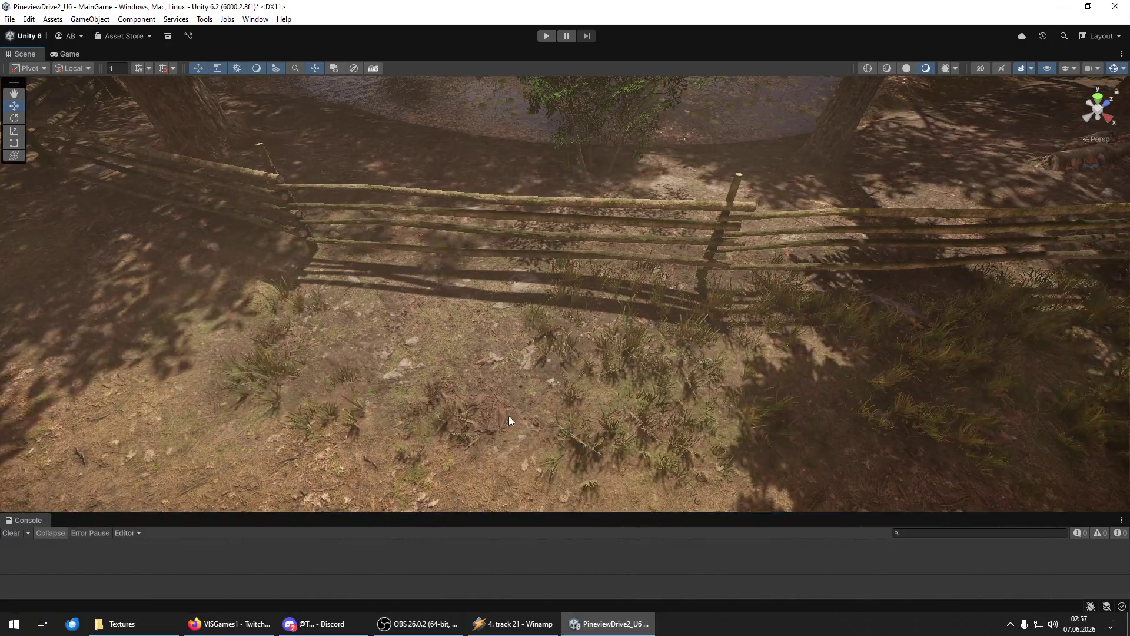
{"action": "mouse_move", "coordinate": [339, 310]}
{"action": "left_mouse_down", "text": "alt"}
{"action": "mouse_move", "coordinate": [341, 255]}
{"action": "mouse_move", "coordinate": [277, 278]}
{"action": "left_mouse_up", "text": "alt"}
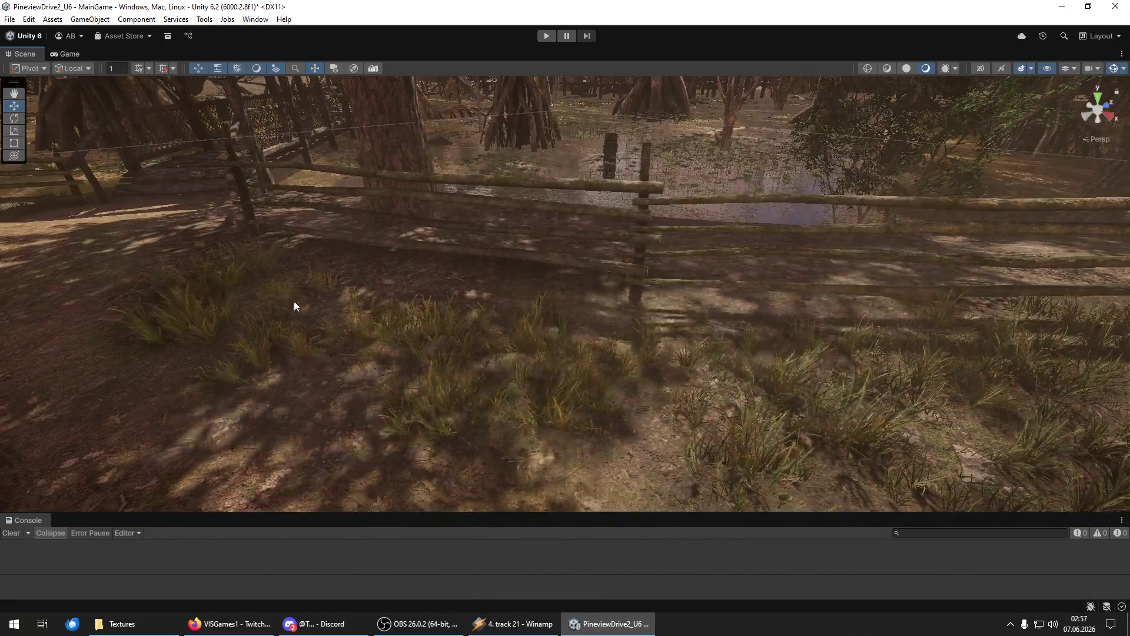
{"action": "mouse_move", "coordinate": [265, 379]}
{"action": "left_mouse_down", "text": "alt"}
{"action": "mouse_move", "coordinate": [298, 358]}
{"action": "mouse_move", "coordinate": [305, 290]}
{"action": "left_mouse_up", "text": "alt"}
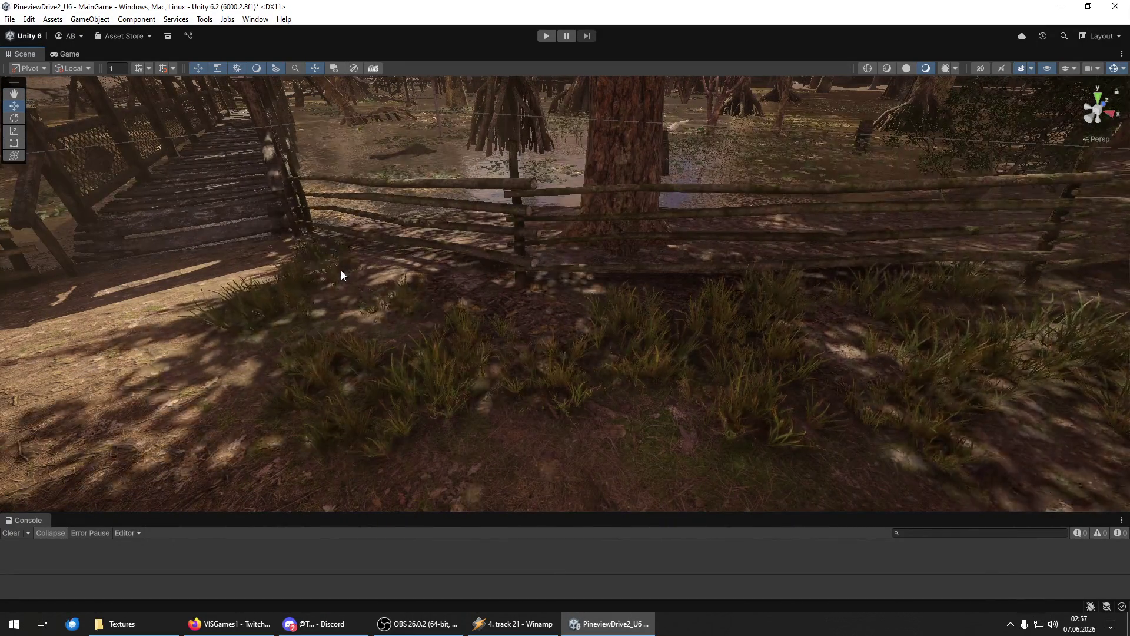
{"action": "mouse_move", "coordinate": [390, 312]}
{"action": "left_mouse_down", "text": "alt"}
{"action": "mouse_move", "coordinate": [398, 304]}
{"action": "mouse_move", "coordinate": [471, 348]}
{"action": "mouse_move", "coordinate": [644, 411]}
{"action": "mouse_move", "coordinate": [770, 411]}
{"action": "mouse_move", "coordinate": [634, 388]}
{"action": "left_mouse_up", "text": "alt"}
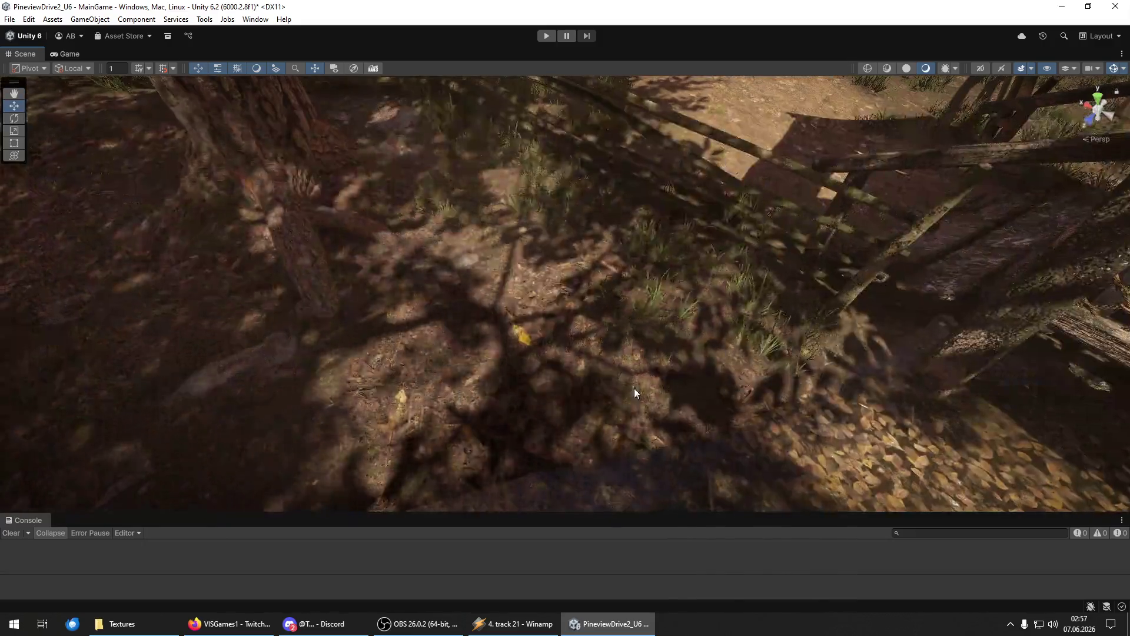
{"action": "left_click_drag", "start_coordinate": [458, 250], "coordinate": [507, 239], "text": "alt"}
{"action": "mouse_move", "coordinate": [595, 404]}
{"action": "left_mouse_down", "text": "alt"}
{"action": "mouse_move", "coordinate": [419, 346]}
{"action": "mouse_move", "coordinate": [459, 257]}
{"action": "left_mouse_up", "text": "alt"}
{"action": "mouse_move", "coordinate": [541, 141]}
{"action": "left_mouse_down", "text": "alt"}
{"action": "mouse_move", "coordinate": [571, 182]}
{"action": "mouse_move", "coordinate": [550, 175]}
{"action": "mouse_move", "coordinate": [535, 206]}
{"action": "mouse_move", "coordinate": [328, 272]}
{"action": "mouse_move", "coordinate": [522, 195]}
{"action": "mouse_move", "coordinate": [747, 174]}
{"action": "mouse_move", "coordinate": [677, 117]}
{"action": "mouse_move", "coordinate": [379, 232]}
{"action": "mouse_move", "coordinate": [557, 293]}
{"action": "mouse_move", "coordinate": [401, 315]}
{"action": "mouse_move", "coordinate": [348, 353]}
{"action": "mouse_move", "coordinate": [245, 365]}
{"action": "mouse_move", "coordinate": [192, 468]}
{"action": "mouse_move", "coordinate": [520, 383]}
{"action": "mouse_move", "coordinate": [651, 449]}
{"action": "mouse_move", "coordinate": [701, 433]}
{"action": "mouse_move", "coordinate": [673, 464]}
{"action": "mouse_move", "coordinate": [434, 436]}
{"action": "mouse_move", "coordinate": [589, 313]}
{"action": "left_mouse_up", "text": "alt"}
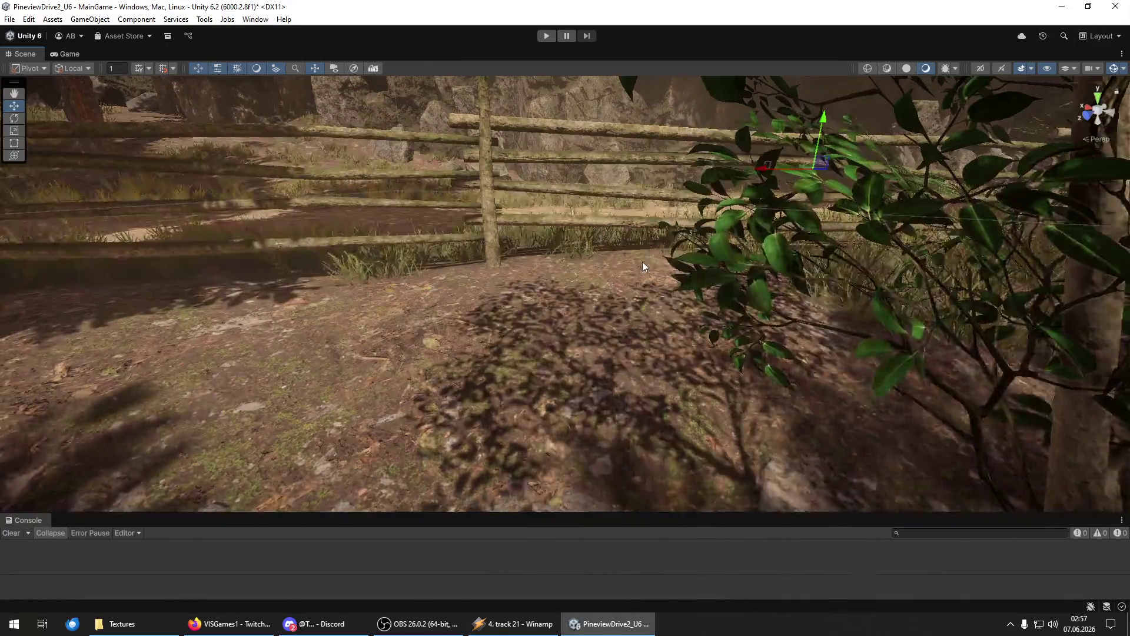
{"action": "mouse_move", "coordinate": [324, 398]}
{"action": "left_mouse_down", "text": "alt"}
{"action": "mouse_move", "coordinate": [442, 411]}
{"action": "mouse_move", "coordinate": [593, 356]}
{"action": "left_mouse_up", "text": "alt"}
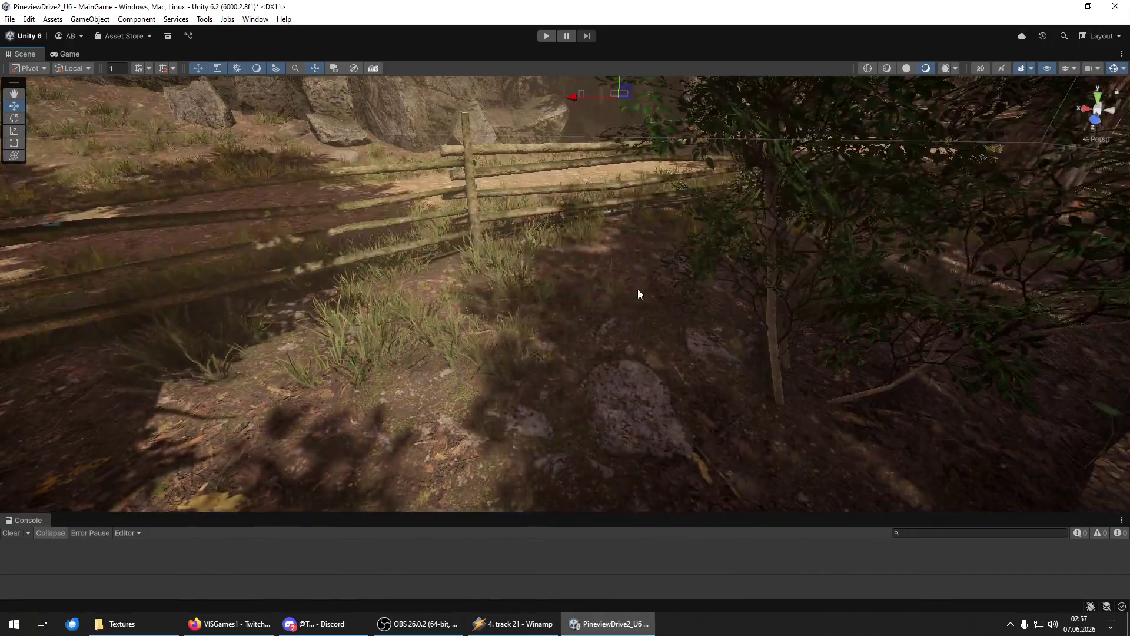
{"action": "scroll", "coordinate": [480, 456], "scroll_direction": "up", "scroll_amount": 3}
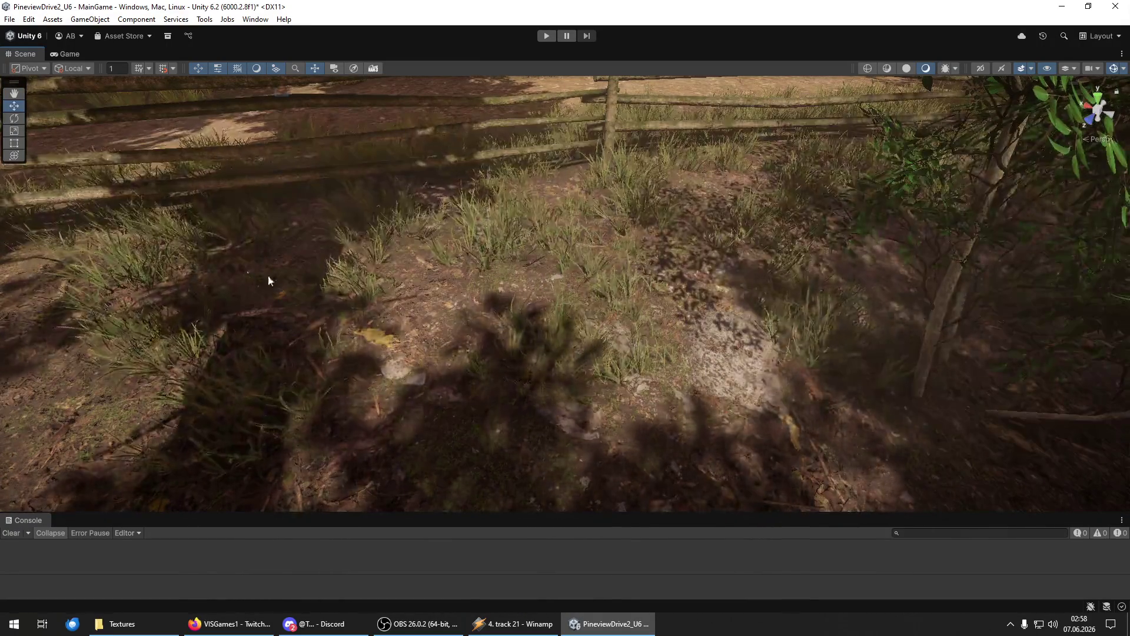
{"action": "mouse_move", "coordinate": [470, 445]}
{"action": "left_mouse_down", "text": "alt"}
{"action": "mouse_move", "coordinate": [458, 370]}
{"action": "mouse_move", "coordinate": [530, 283]}
{"action": "left_mouse_up", "text": "alt"}
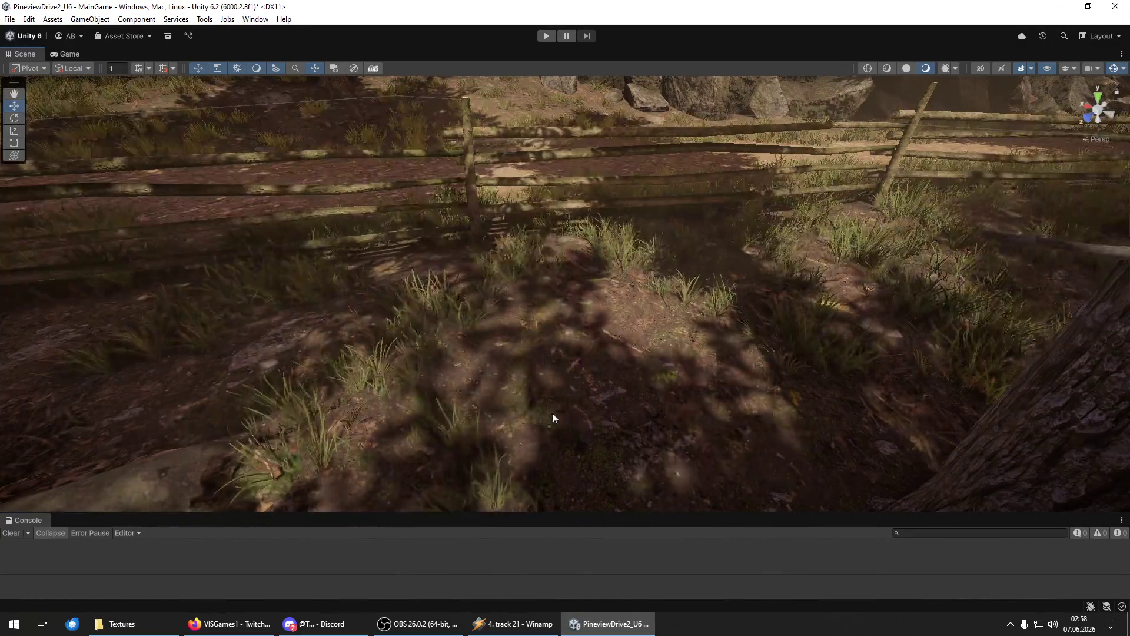
{"action": "mouse_move", "coordinate": [673, 391]}
{"action": "left_mouse_down", "text": "alt"}
{"action": "mouse_move", "coordinate": [669, 402]}
{"action": "mouse_move", "coordinate": [686, 301]}
{"action": "left_mouse_up", "text": "alt"}
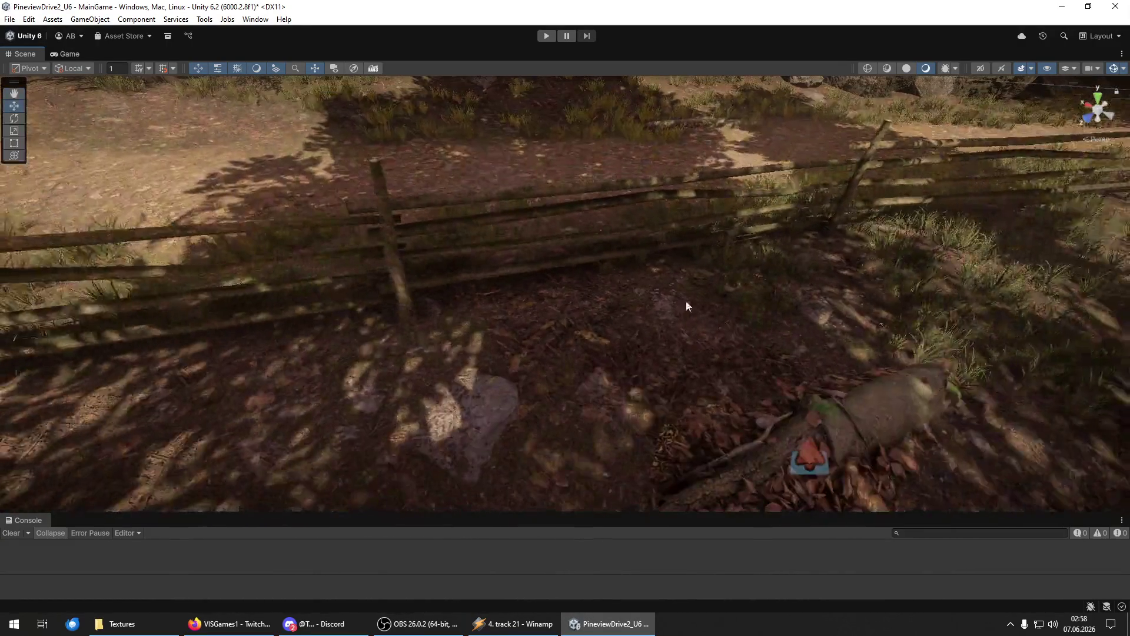
{"action": "left_click_drag", "start_coordinate": [612, 422], "coordinate": [532, 313], "text": "alt"}
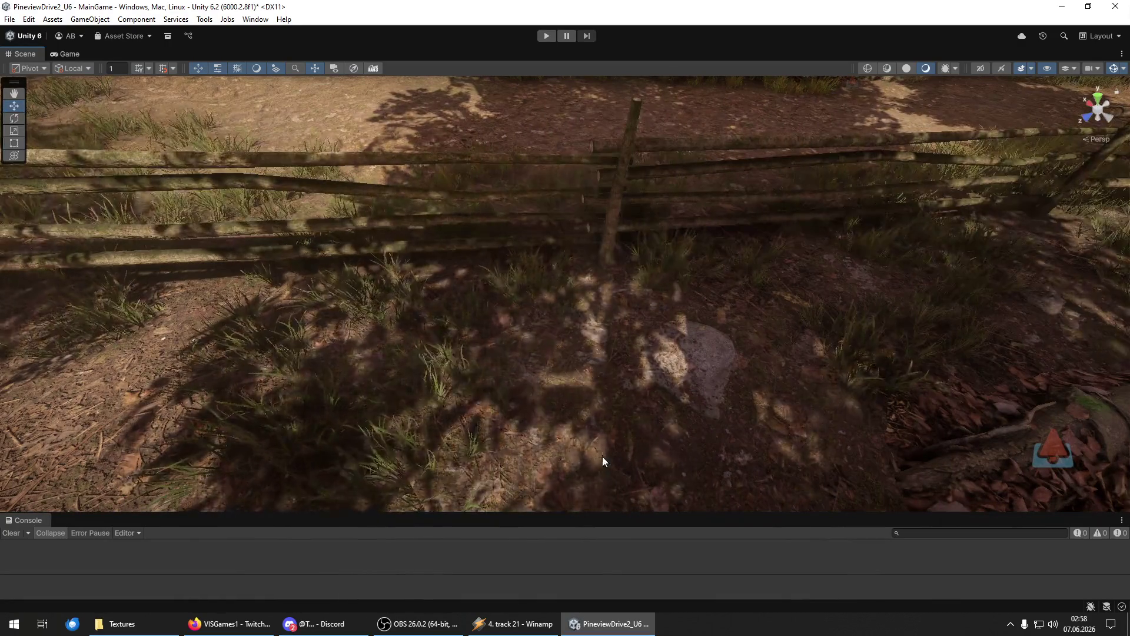
{"action": "mouse_move", "coordinate": [789, 454]}
{"action": "left_mouse_down", "text": "alt"}
{"action": "mouse_move", "coordinate": [512, 419]}
{"action": "mouse_move", "coordinate": [565, 329]}
{"action": "mouse_move", "coordinate": [316, 327]}
{"action": "mouse_move", "coordinate": [668, 453]}
{"action": "mouse_move", "coordinate": [347, 405]}
{"action": "mouse_move", "coordinate": [450, 339]}
{"action": "mouse_move", "coordinate": [378, 281]}
{"action": "left_mouse_up", "text": "alt"}
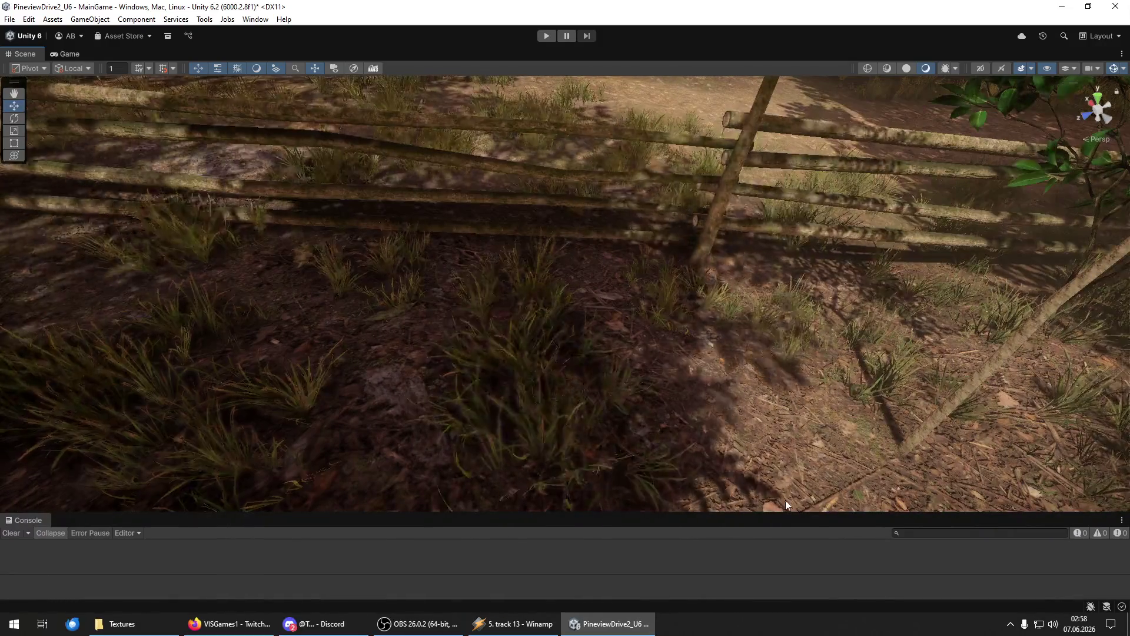
{"action": "scroll", "coordinate": [754, 404], "scroll_direction": "down", "scroll_amount": 5}
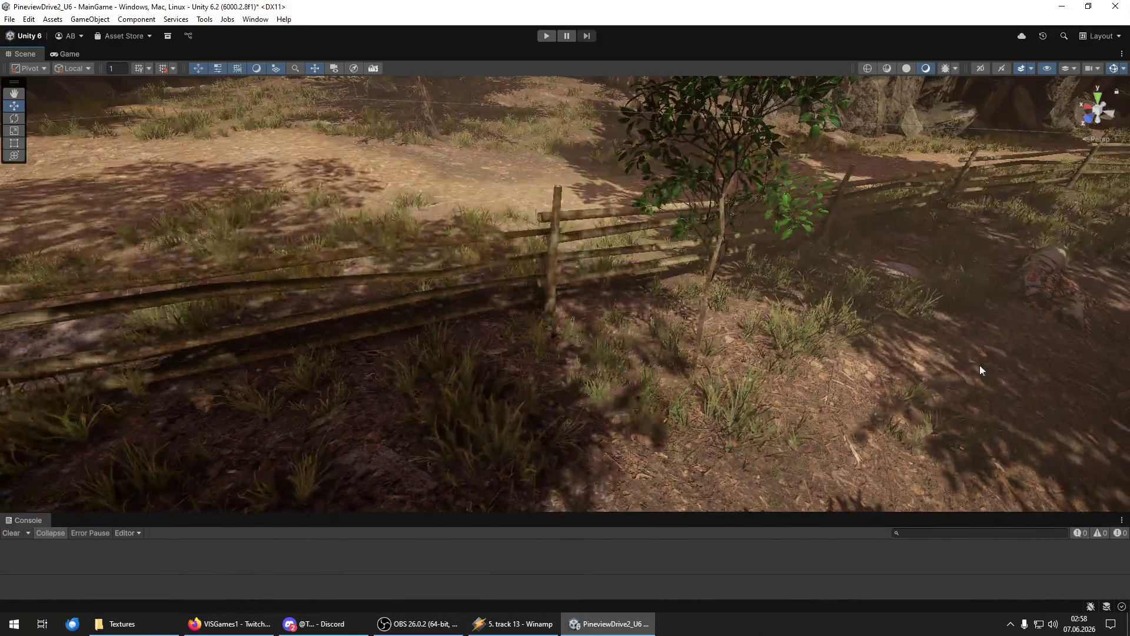
{"action": "scroll", "coordinate": [754, 441], "scroll_direction": "up", "scroll_amount": 5}
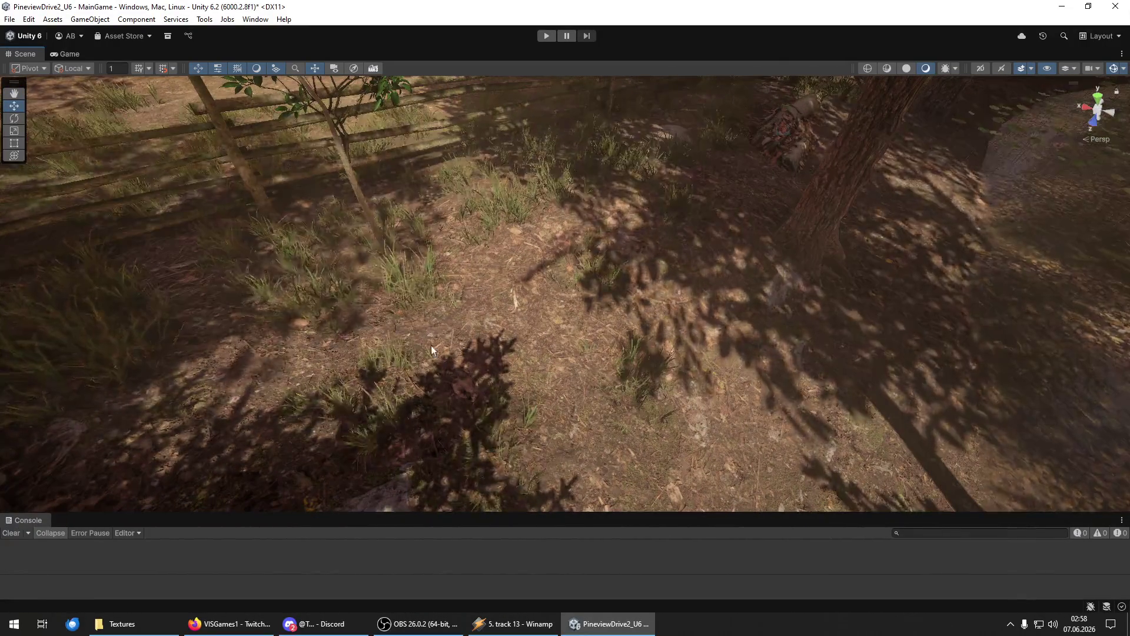
{"action": "mouse_move", "coordinate": [807, 373]}
{"action": "left_mouse_down"}
{"action": "mouse_move", "coordinate": [726, 513]}
{"action": "mouse_move", "coordinate": [428, 398]}
{"action": "left_mouse_up"}
{"action": "mouse_move", "coordinate": [383, 271]}
{"action": "left_mouse_down"}
{"action": "mouse_move", "coordinate": [280, 237]}
{"action": "mouse_move", "coordinate": [552, 411]}
{"action": "mouse_move", "coordinate": [408, 236]}
{"action": "mouse_move", "coordinate": [611, 345]}
{"action": "mouse_move", "coordinate": [736, 245]}
{"action": "mouse_move", "coordinate": [575, 361]}
{"action": "left_mouse_up"}
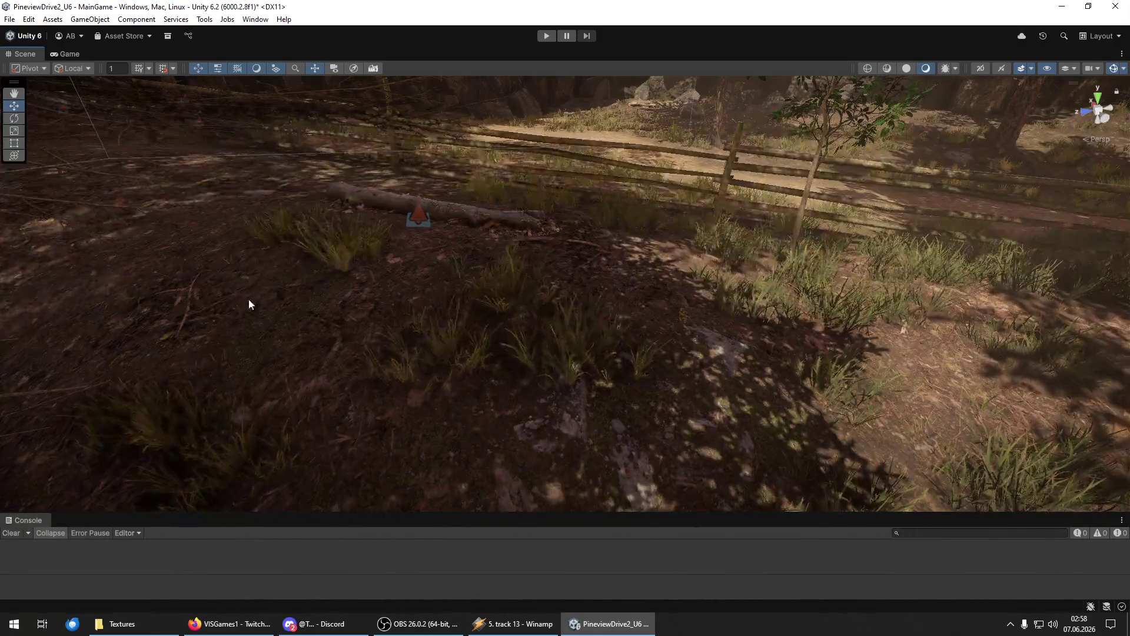
{"action": "mouse_move", "coordinate": [384, 420]}
{"action": "left_mouse_down"}
{"action": "mouse_move", "coordinate": [442, 354]}
{"action": "mouse_move", "coordinate": [577, 381]}
{"action": "mouse_move", "coordinate": [621, 444]}
{"action": "mouse_move", "coordinate": [515, 196]}
{"action": "left_mouse_up"}
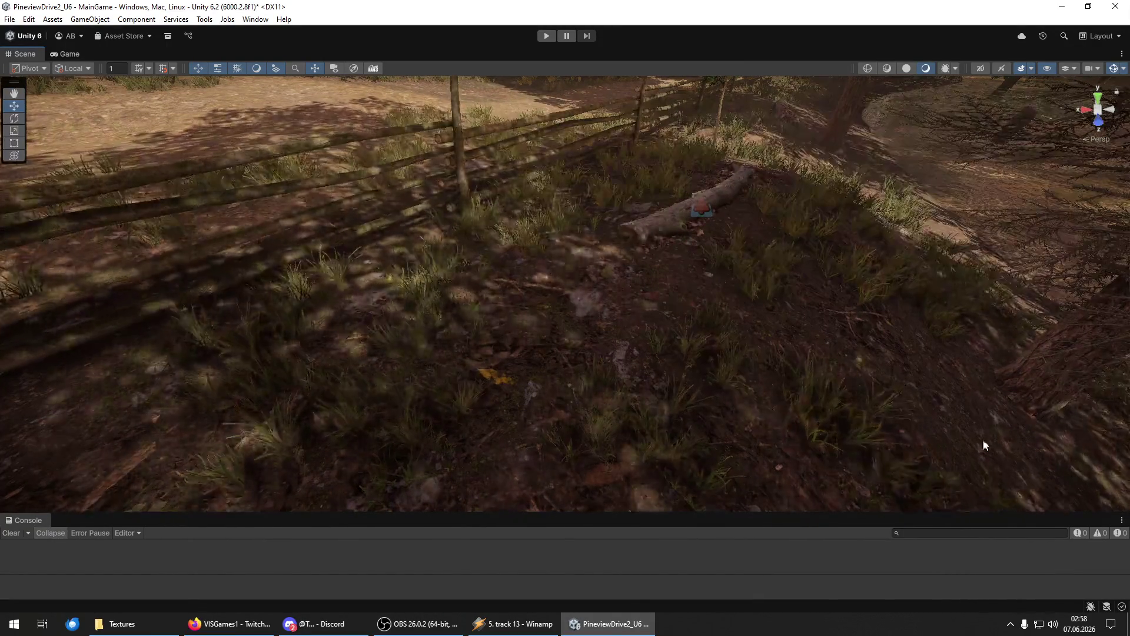
{"action": "mouse_move", "coordinate": [958, 419]}
{"action": "left_mouse_down"}
{"action": "mouse_move", "coordinate": [403, 383]}
{"action": "mouse_move", "coordinate": [680, 283]}
{"action": "left_mouse_up"}
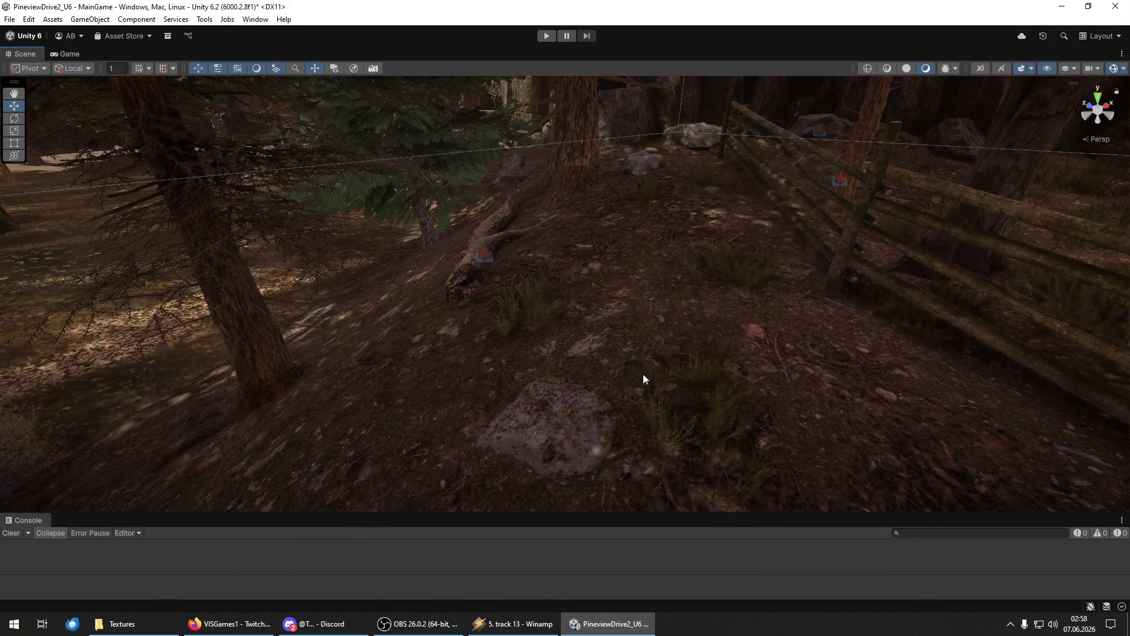
{"action": "left_click_drag", "start_coordinate": [879, 345], "coordinate": [573, 356]}
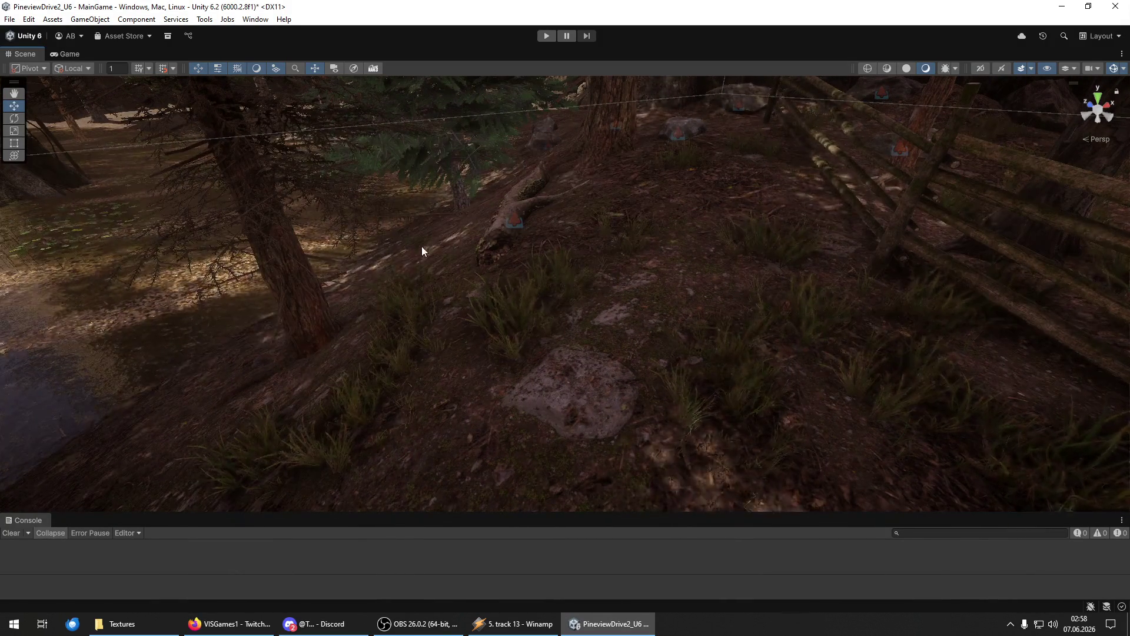
{"action": "mouse_move", "coordinate": [364, 348]}
{"action": "left_mouse_down"}
{"action": "mouse_move", "coordinate": [688, 289]}
{"action": "mouse_move", "coordinate": [651, 391]}
{"action": "mouse_move", "coordinate": [379, 303]}
{"action": "left_mouse_up"}
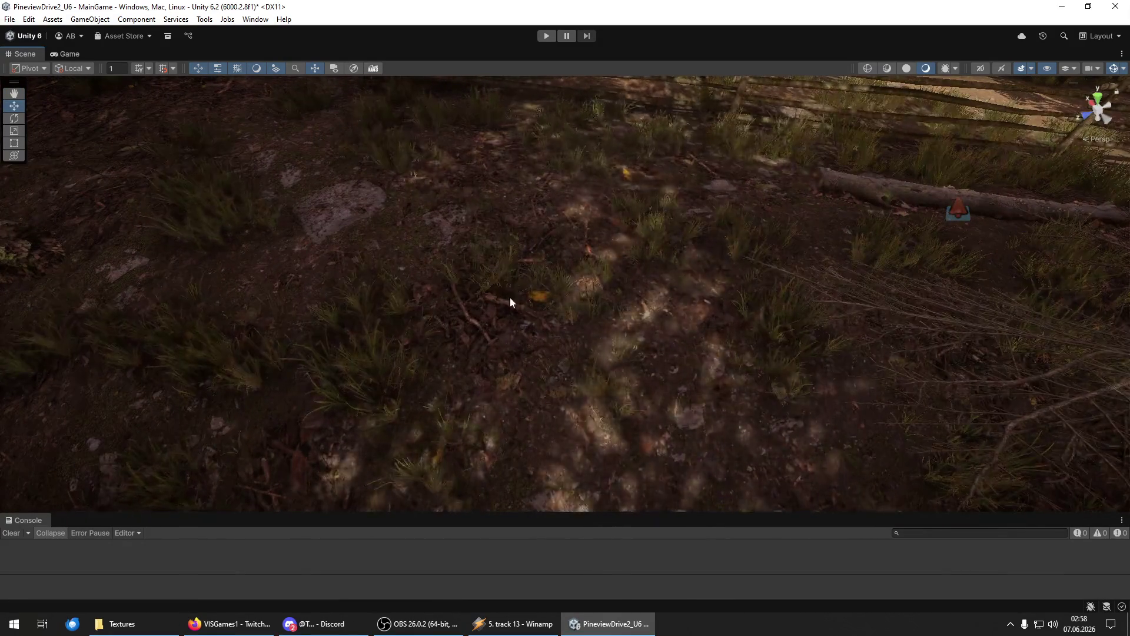
{"action": "mouse_move", "coordinate": [379, 225]}
{"action": "left_mouse_down"}
{"action": "mouse_move", "coordinate": [436, 247]}
{"action": "mouse_move", "coordinate": [375, 197]}
{"action": "mouse_move", "coordinate": [510, 222]}
{"action": "mouse_move", "coordinate": [549, 269]}
{"action": "mouse_move", "coordinate": [384, 223]}
{"action": "mouse_move", "coordinate": [488, 389]}
{"action": "mouse_move", "coordinate": [587, 284]}
{"action": "mouse_move", "coordinate": [758, 270]}
{"action": "mouse_move", "coordinate": [531, 408]}
{"action": "mouse_move", "coordinate": [628, 391]}
{"action": "mouse_move", "coordinate": [542, 343]}
{"action": "mouse_move", "coordinate": [469, 325]}
{"action": "left_mouse_up"}
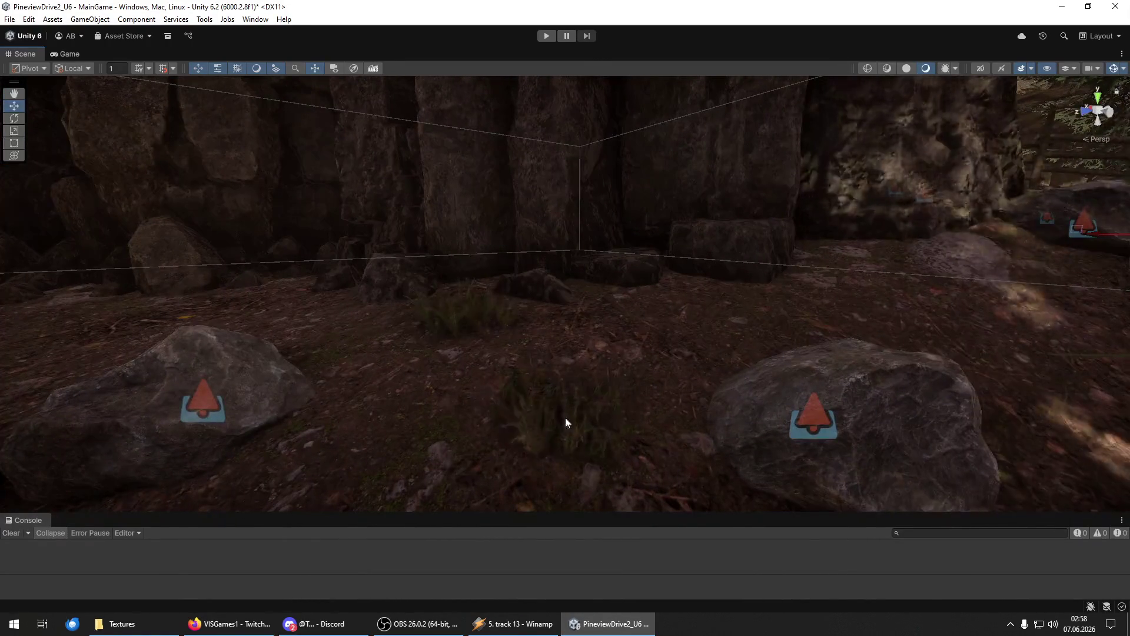
{"action": "key", "text": "alt"}
{"action": "left_click_drag", "start_coordinate": [506, 359], "coordinate": [530, 238]}
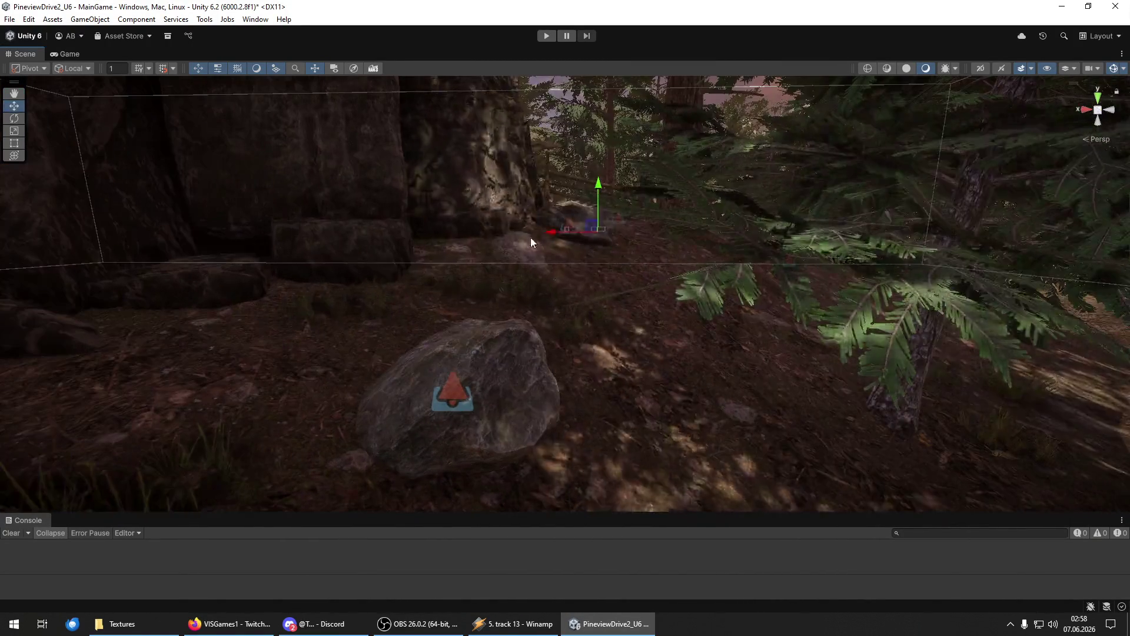
{"action": "mouse_move", "coordinate": [682, 430]}
{"action": "left_mouse_down"}
{"action": "mouse_move", "coordinate": [404, 472]}
{"action": "mouse_move", "coordinate": [504, 484]}
{"action": "mouse_move", "coordinate": [633, 242]}
{"action": "left_mouse_up"}
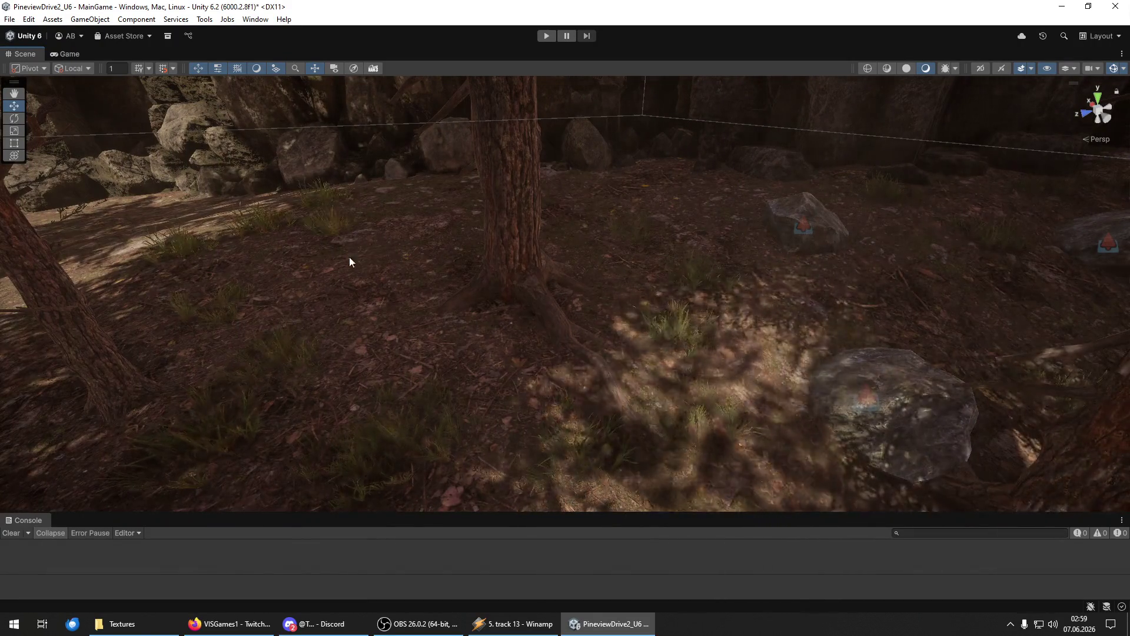
{"action": "mouse_move", "coordinate": [559, 328]}
{"action": "left_mouse_down"}
{"action": "mouse_move", "coordinate": [769, 369]}
{"action": "mouse_move", "coordinate": [444, 338]}
{"action": "mouse_move", "coordinate": [562, 281]}
{"action": "mouse_move", "coordinate": [461, 245]}
{"action": "mouse_move", "coordinate": [496, 354]}
{"action": "mouse_move", "coordinate": [614, 183]}
{"action": "left_mouse_up"}
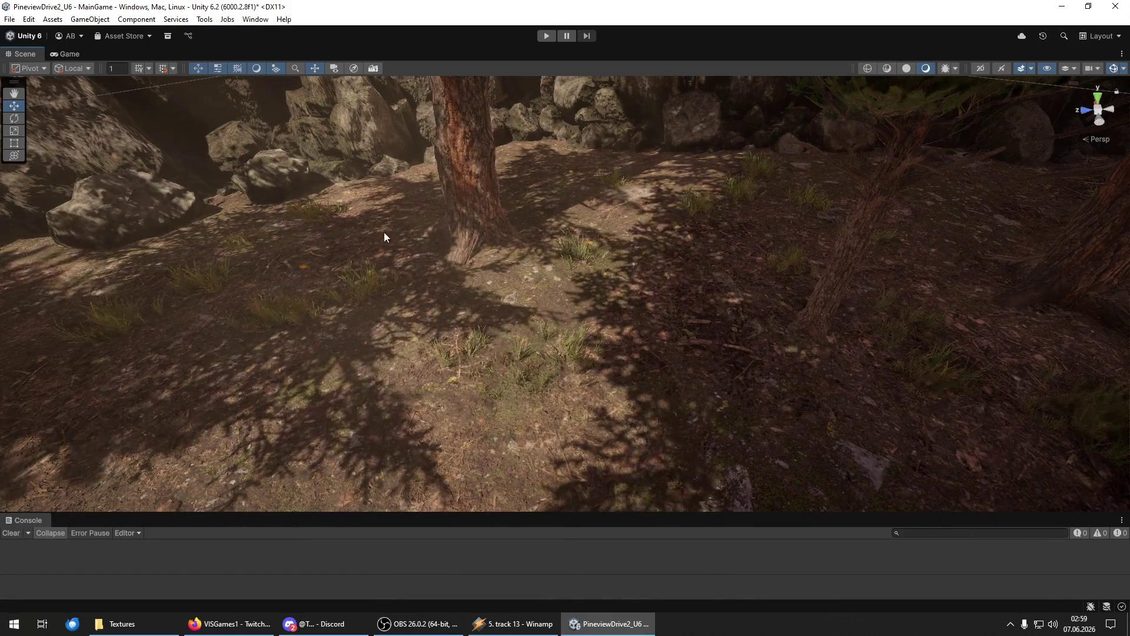
{"action": "mouse_move", "coordinate": [538, 213]}
{"action": "left_mouse_down"}
{"action": "mouse_move", "coordinate": [39, 148]}
{"action": "mouse_move", "coordinate": [466, 171]}
{"action": "mouse_move", "coordinate": [441, 113]}
{"action": "mouse_move", "coordinate": [449, 101]}
{"action": "mouse_move", "coordinate": [288, 133]}
{"action": "mouse_move", "coordinate": [199, 361]}
{"action": "mouse_move", "coordinate": [56, 114]}
{"action": "mouse_move", "coordinate": [207, 103]}
{"action": "mouse_move", "coordinate": [299, 275]}
{"action": "left_mouse_up"}
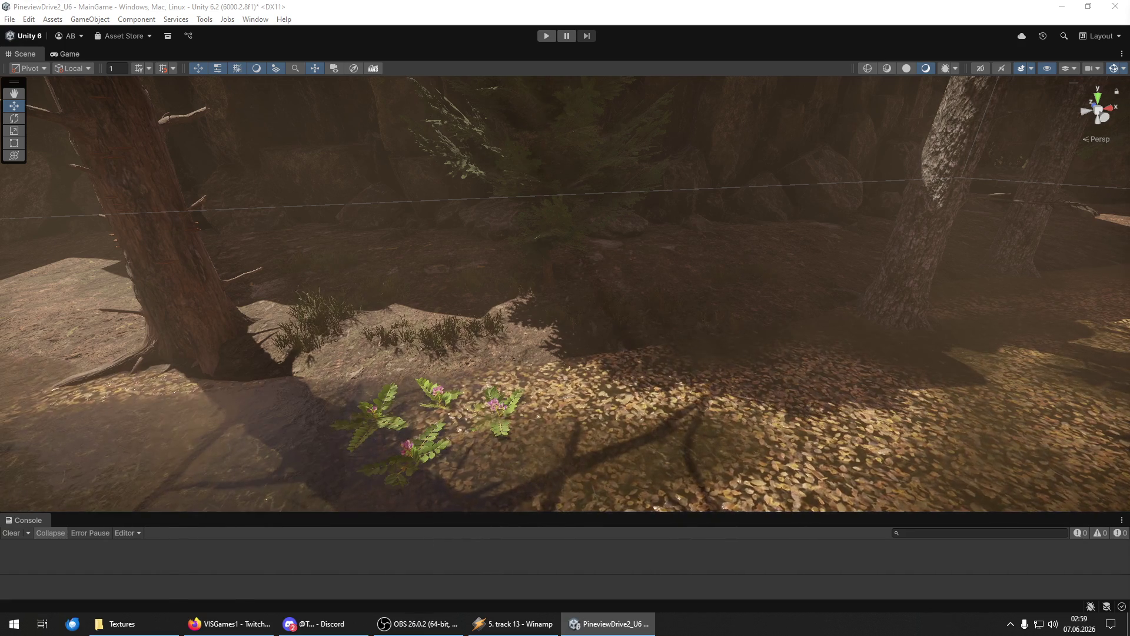
Paste a copy of the grass clumps behind the ferns, then fly toward the rocky slope.
{"action": "key", "text": "ctrl+z"}
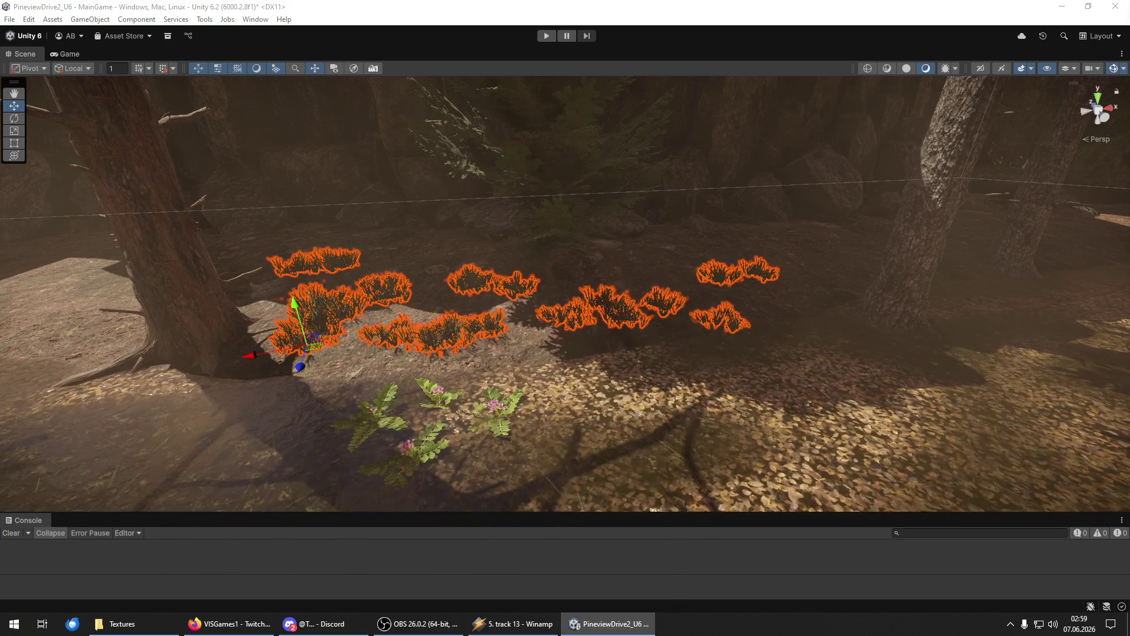
{"action": "right_click", "coordinate": [468, 237]}
{"action": "left_click_drag", "start_coordinate": [468, 238], "coordinate": [471, 248]}
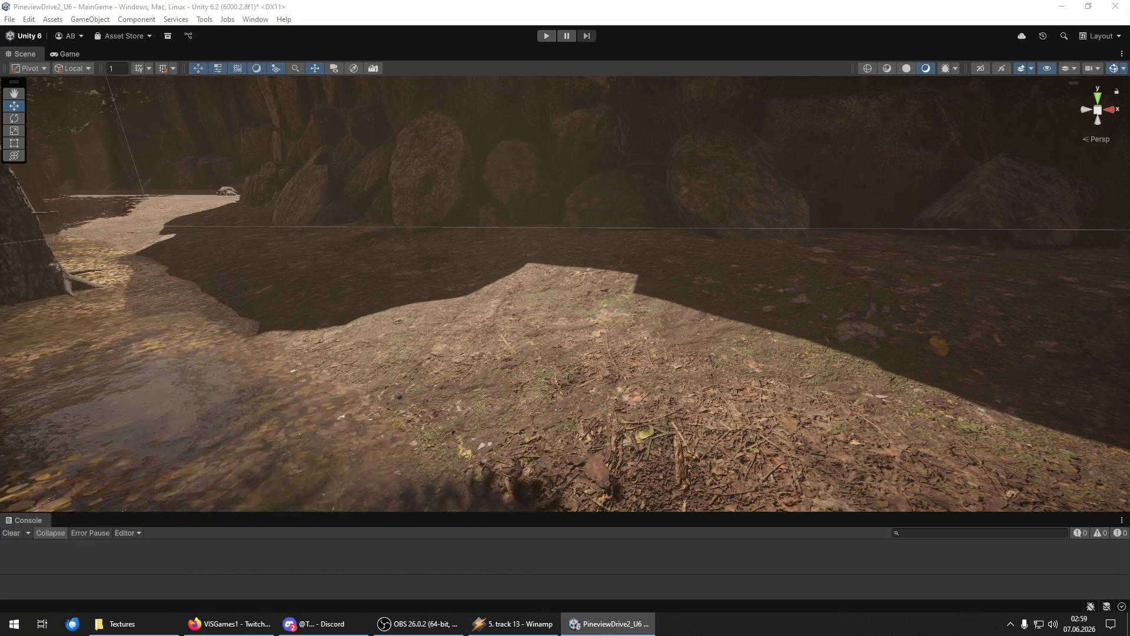
Paint grass clumps across the leaf-covered floor and the lower-left ground by the large tree.
{"action": "left_click_drag", "start_coordinate": [551, 381], "coordinate": [425, 299]}
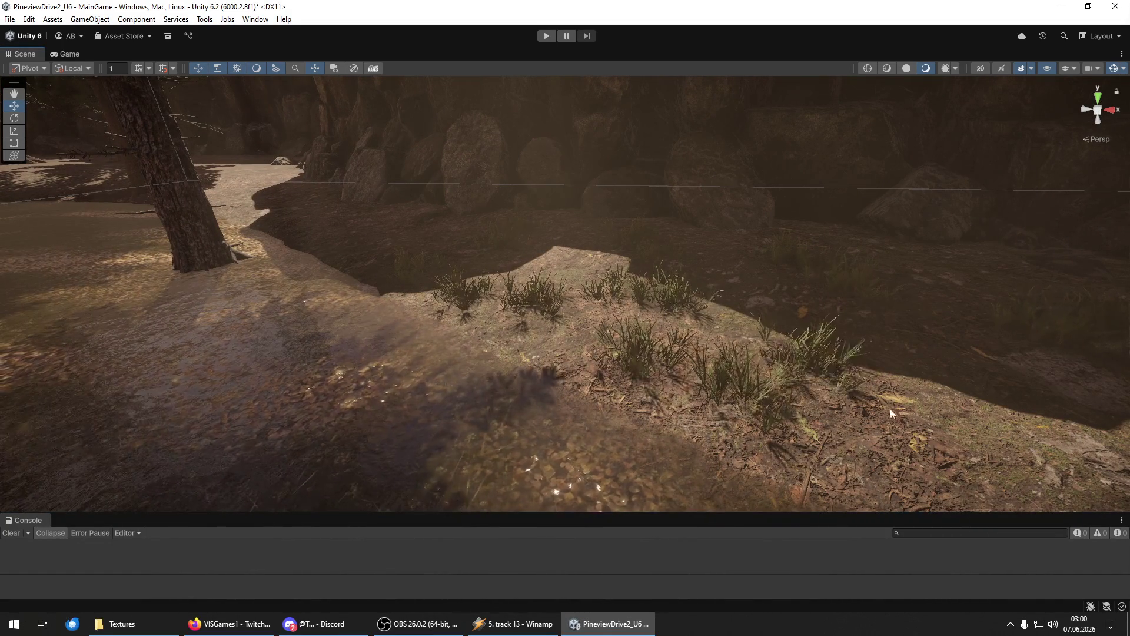
{"action": "left_click_drag", "start_coordinate": [939, 446], "coordinate": [754, 334]}
{"action": "mouse_move", "coordinate": [290, 280]}
{"action": "left_mouse_down"}
{"action": "mouse_move", "coordinate": [222, 310]}
{"action": "mouse_move", "coordinate": [329, 330]}
{"action": "mouse_move", "coordinate": [864, 290]}
{"action": "left_mouse_up"}
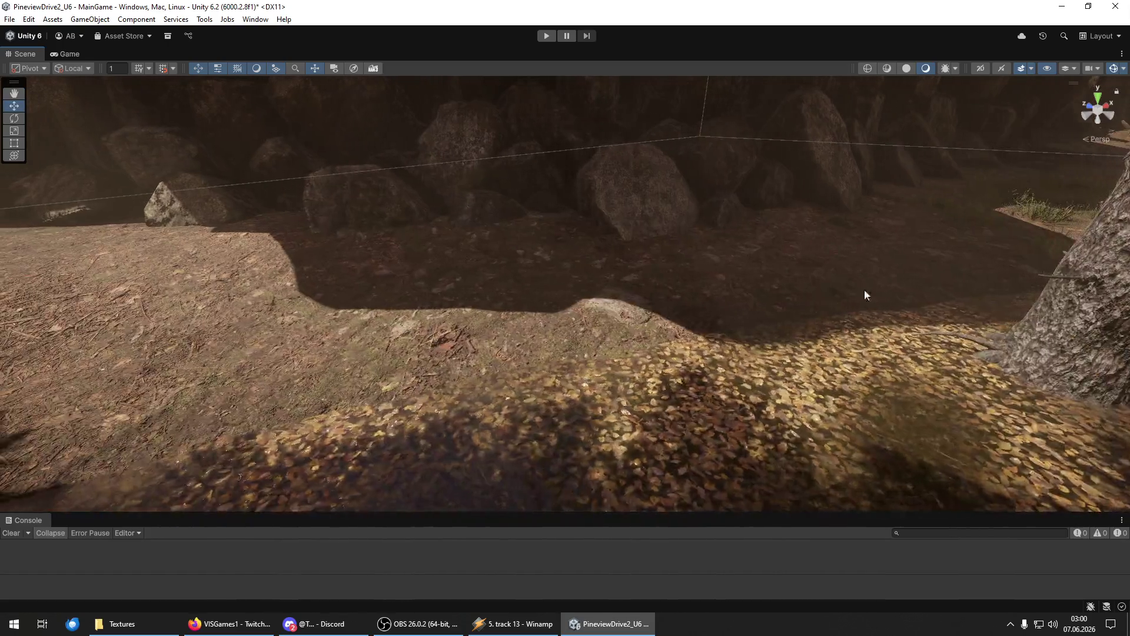
{"action": "mouse_move", "coordinate": [563, 288]}
{"action": "left_mouse_down"}
{"action": "mouse_move", "coordinate": [388, 361]}
{"action": "mouse_move", "coordinate": [93, 401]}
{"action": "mouse_move", "coordinate": [147, 267]}
{"action": "mouse_move", "coordinate": [417, 299]}
{"action": "mouse_move", "coordinate": [199, 389]}
{"action": "left_mouse_up"}
{"action": "mouse_move", "coordinate": [330, 263]}
{"action": "left_mouse_down"}
{"action": "mouse_move", "coordinate": [320, 310]}
{"action": "mouse_move", "coordinate": [361, 328]}
{"action": "mouse_move", "coordinate": [510, 292]}
{"action": "left_mouse_up"}
{"action": "mouse_move", "coordinate": [413, 457]}
{"action": "left_mouse_down"}
{"action": "mouse_move", "coordinate": [34, 416]}
{"action": "mouse_move", "coordinate": [393, 375]}
{"action": "left_mouse_up"}
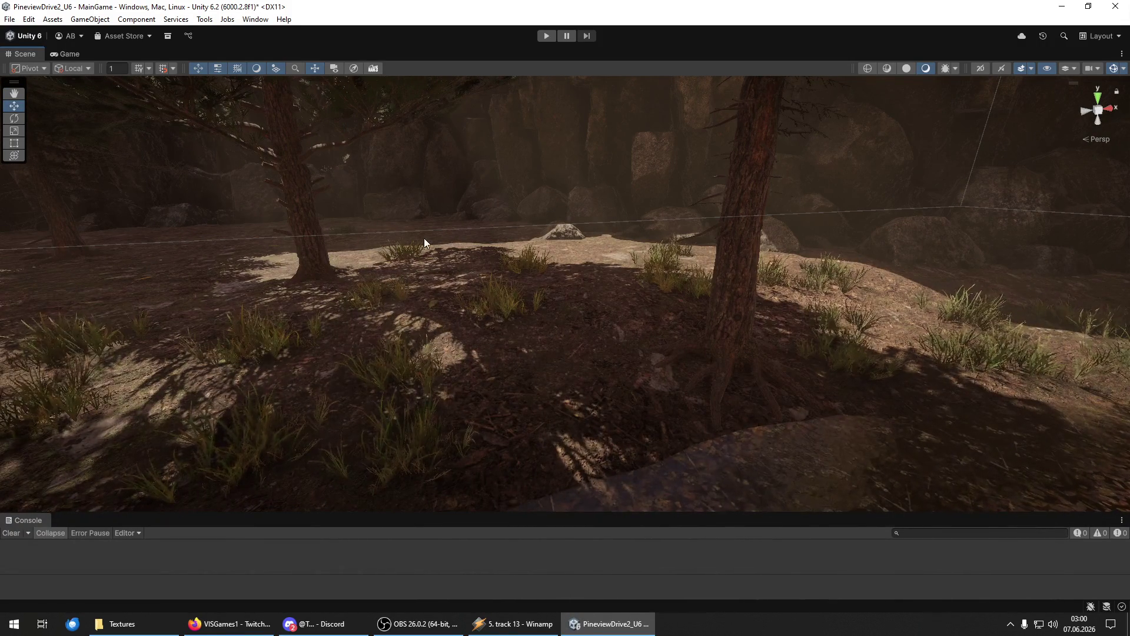
Fly over the shadowed wooded area and select a tree standing among the grass.
{"action": "mouse_move", "coordinate": [606, 245]}
{"action": "left_mouse_down"}
{"action": "mouse_move", "coordinate": [303, 244]}
{"action": "mouse_move", "coordinate": [242, 335]}
{"action": "mouse_move", "coordinate": [201, 356]}
{"action": "mouse_move", "coordinate": [346, 301]}
{"action": "left_mouse_up"}
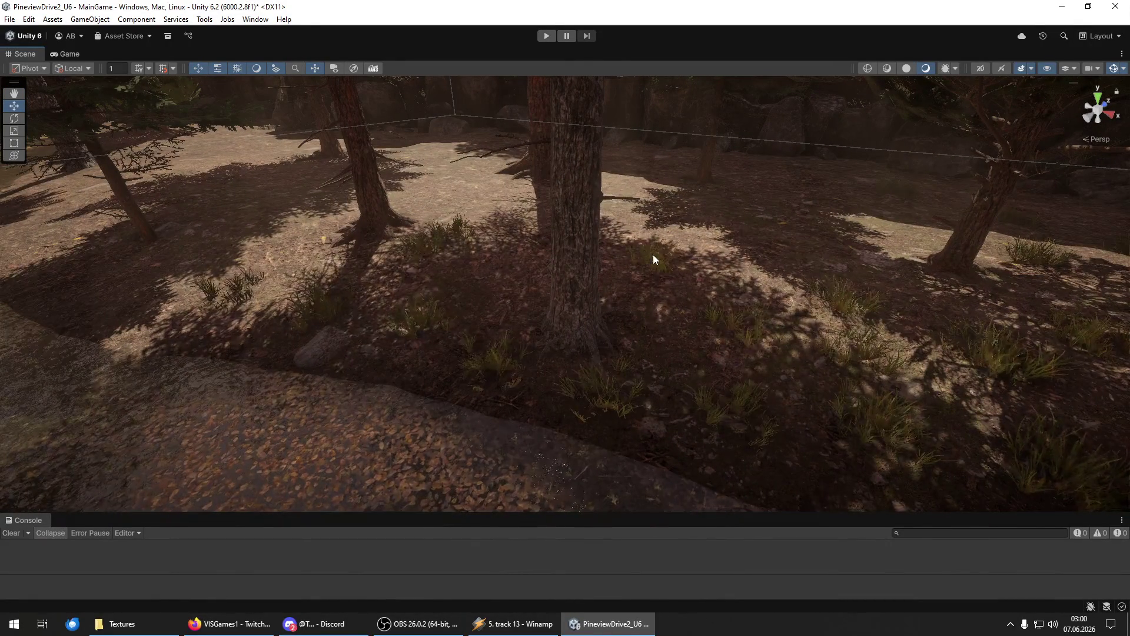
{"action": "mouse_move", "coordinate": [781, 474]}
{"action": "left_mouse_down"}
{"action": "mouse_move", "coordinate": [624, 344]}
{"action": "mouse_move", "coordinate": [373, 289]}
{"action": "left_mouse_up"}
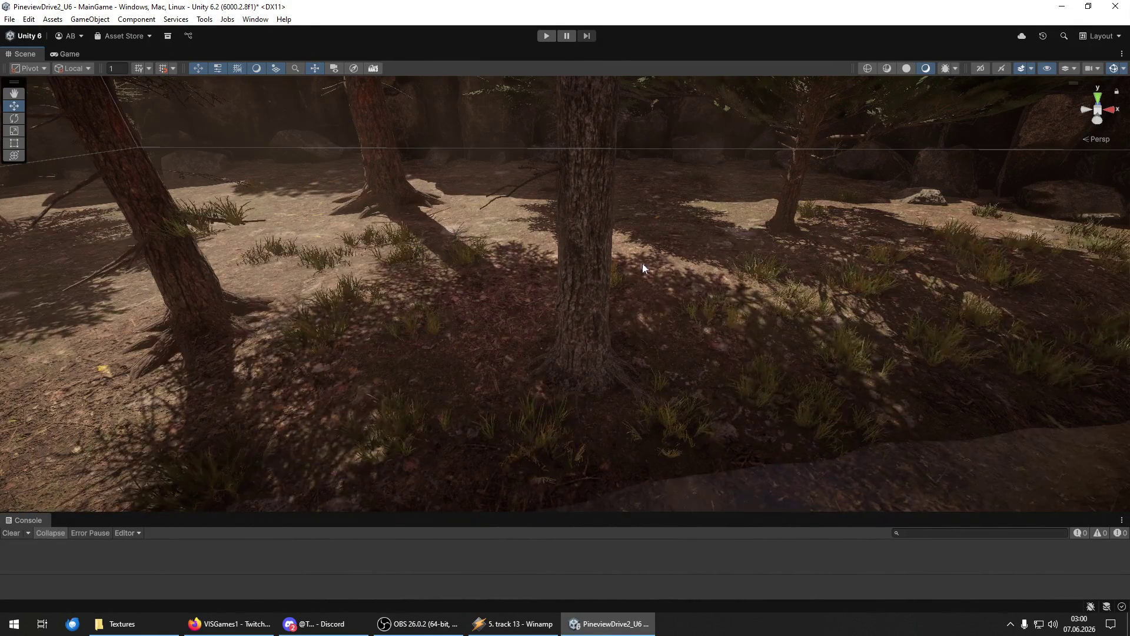
{"action": "mouse_move", "coordinate": [589, 247]}
{"action": "left_mouse_down"}
{"action": "mouse_move", "coordinate": [569, 216]}
{"action": "mouse_move", "coordinate": [744, 295]}
{"action": "left_mouse_up"}
{"action": "left_click", "coordinate": [693, 324]}
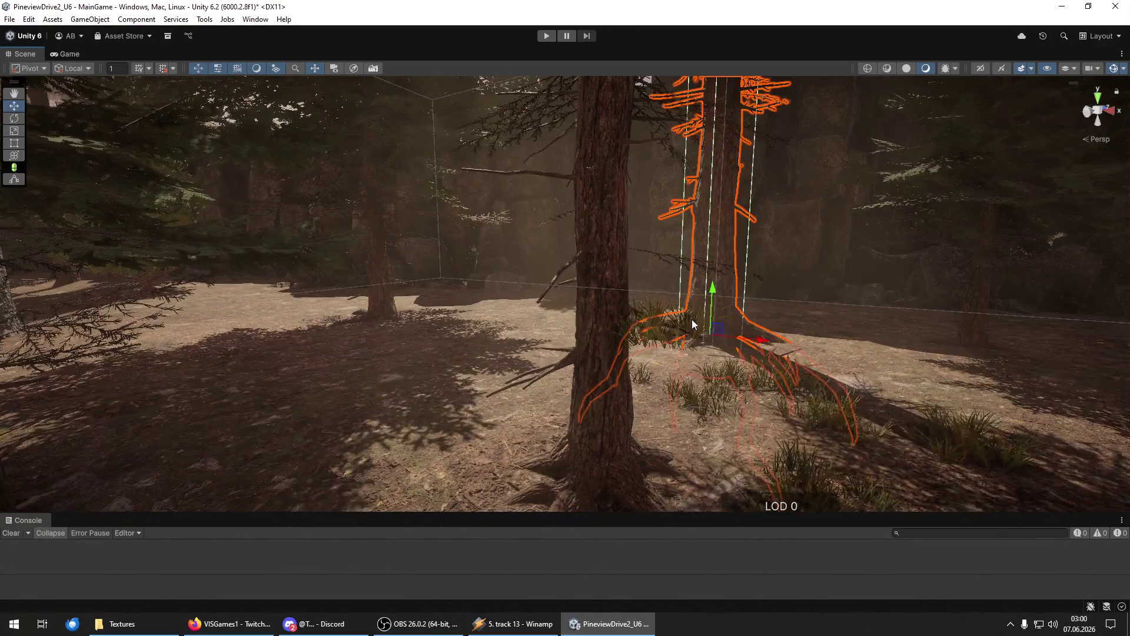
{"action": "left_click", "coordinate": [655, 333]}
{"action": "left_click", "coordinate": [1101, 338]}
{"action": "mouse_move", "coordinate": [1101, 338]}
{"action": "left_mouse_down"}
{"action": "mouse_move", "coordinate": [960, 391]}
{"action": "mouse_move", "coordinate": [883, 377]}
{"action": "left_mouse_up"}
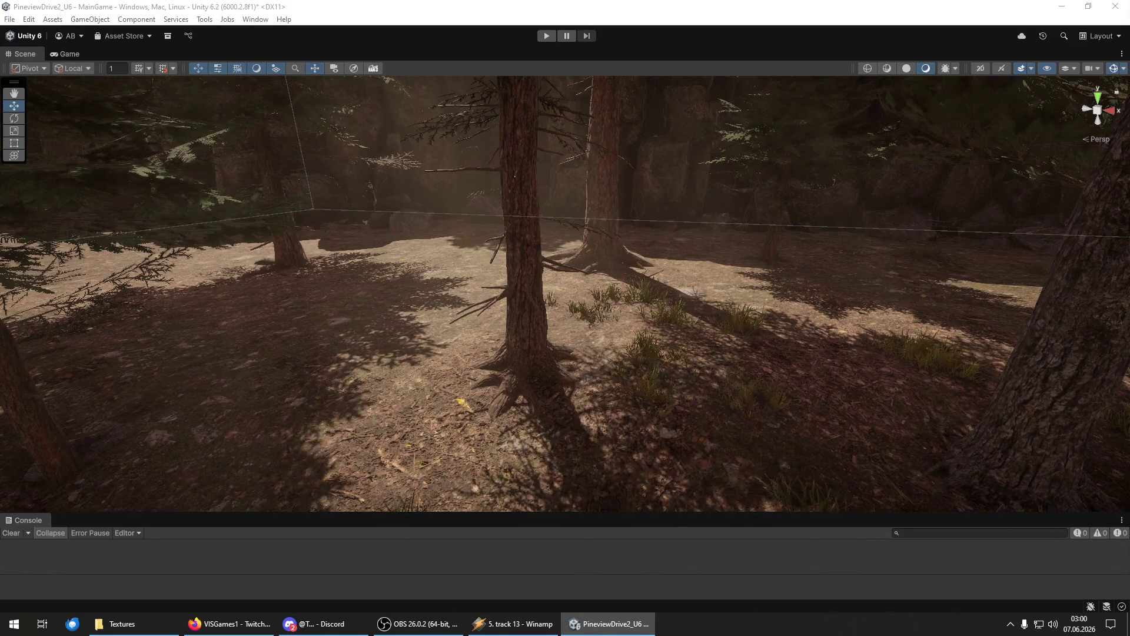
{"action": "mouse_move", "coordinate": [660, 365]}
{"action": "left_mouse_down"}
{"action": "mouse_move", "coordinate": [648, 436]}
{"action": "mouse_move", "coordinate": [332, 337]}
{"action": "left_mouse_up"}
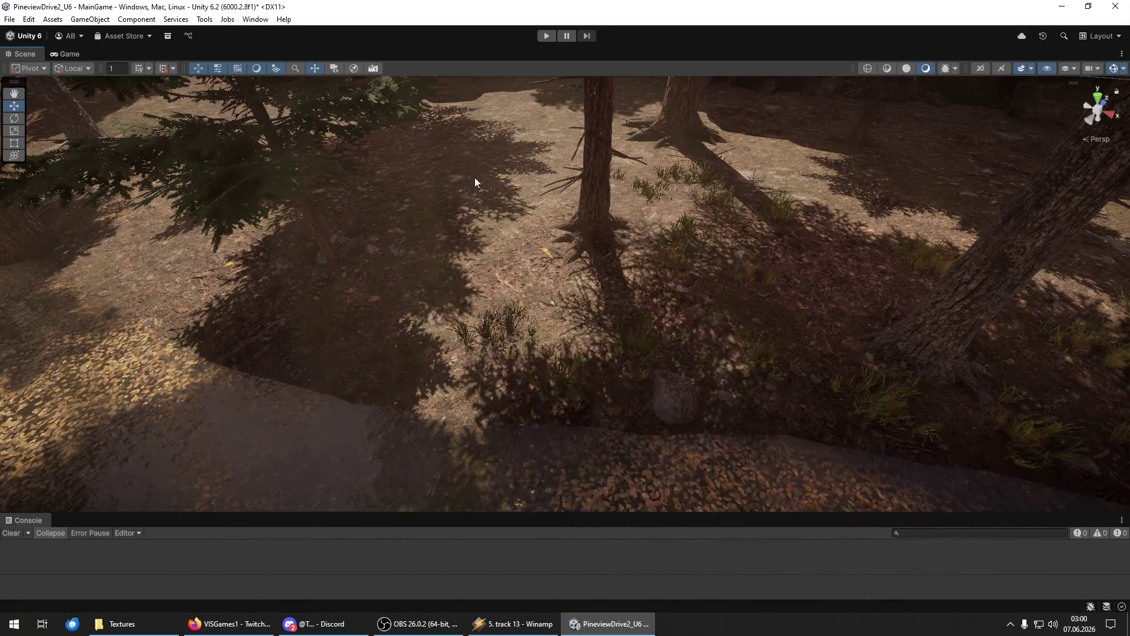
{"action": "mouse_move", "coordinate": [672, 291]}
{"action": "left_mouse_down"}
{"action": "mouse_move", "coordinate": [475, 245]}
{"action": "mouse_move", "coordinate": [559, 249]}
{"action": "mouse_move", "coordinate": [556, 227]}
{"action": "left_mouse_up"}
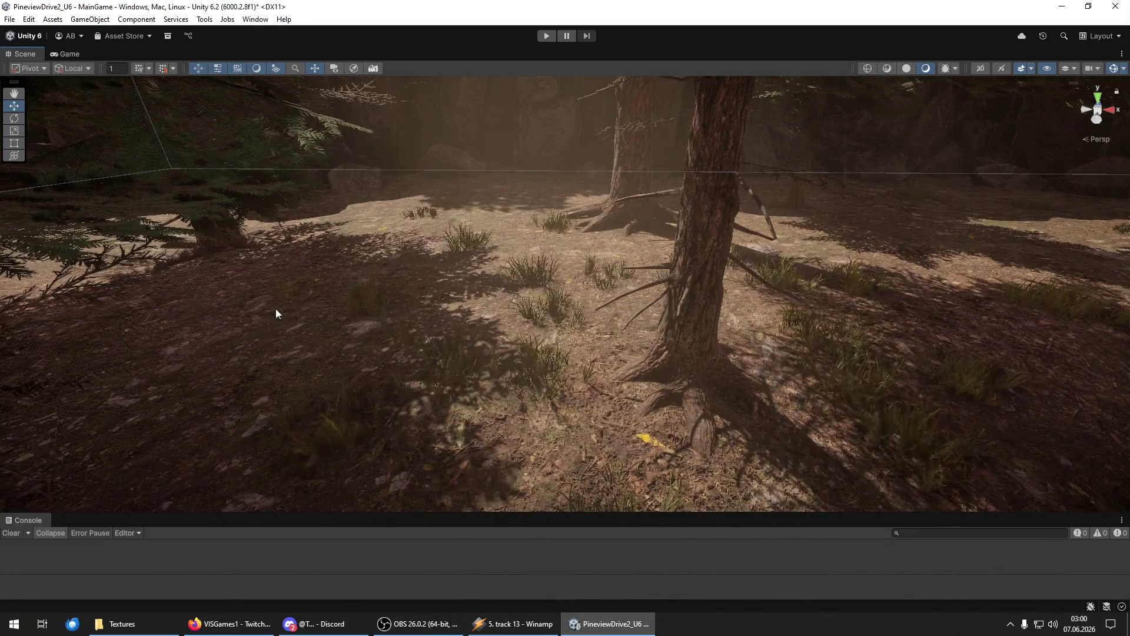
{"action": "mouse_move", "coordinate": [345, 286]}
{"action": "left_mouse_down"}
{"action": "mouse_move", "coordinate": [297, 245]}
{"action": "mouse_move", "coordinate": [365, 288]}
{"action": "left_mouse_up"}
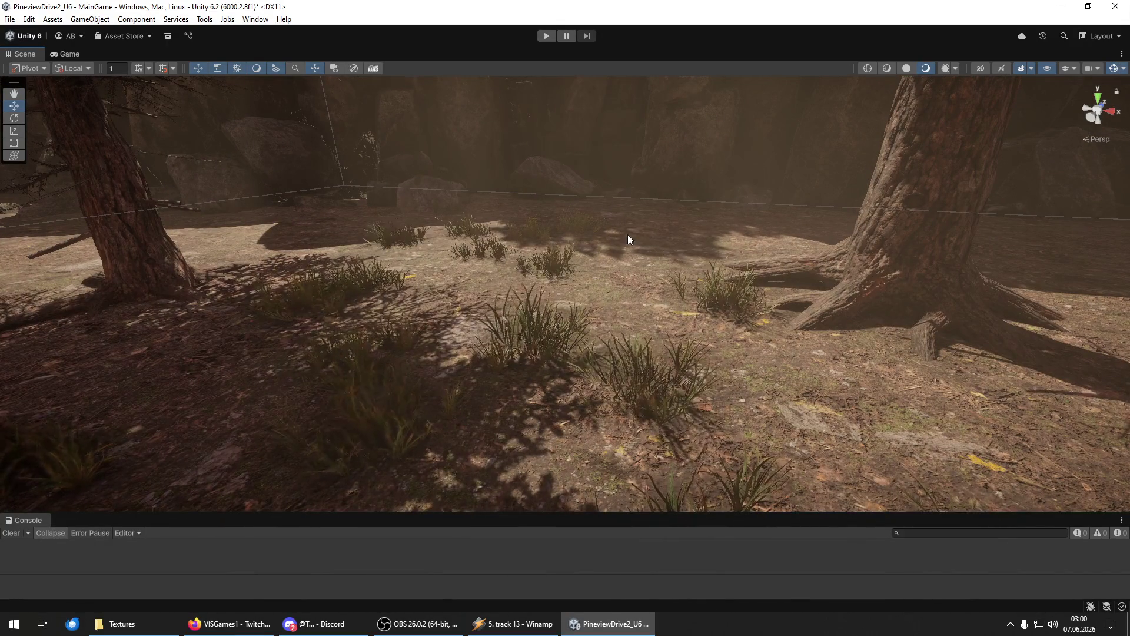
{"action": "mouse_move", "coordinate": [806, 400]}
{"action": "left_mouse_down"}
{"action": "mouse_move", "coordinate": [705, 393]}
{"action": "mouse_move", "coordinate": [564, 440]}
{"action": "mouse_move", "coordinate": [675, 328]}
{"action": "mouse_move", "coordinate": [578, 215]}
{"action": "mouse_move", "coordinate": [643, 282]}
{"action": "mouse_move", "coordinate": [928, 377]}
{"action": "left_mouse_up"}
{"action": "mouse_move", "coordinate": [714, 227]}
{"action": "left_mouse_down"}
{"action": "mouse_move", "coordinate": [785, 290]}
{"action": "mouse_move", "coordinate": [661, 285]}
{"action": "left_mouse_up"}
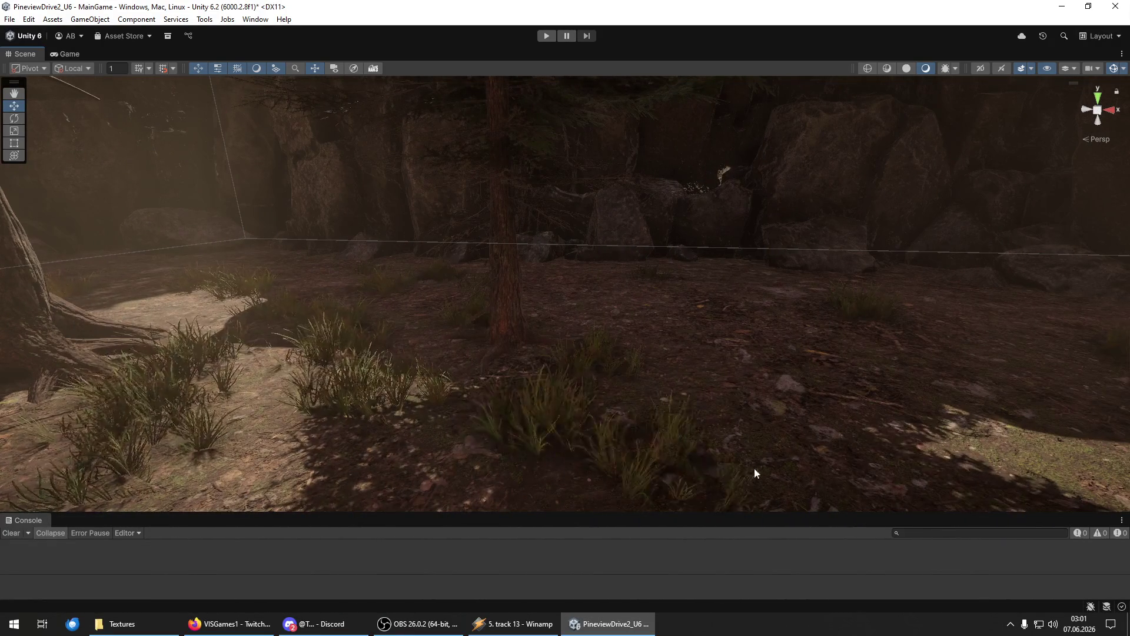
{"action": "left_click_drag", "start_coordinate": [796, 355], "coordinate": [701, 376]}
{"action": "mouse_move", "coordinate": [806, 306]}
{"action": "left_mouse_down"}
{"action": "mouse_move", "coordinate": [555, 378]}
{"action": "mouse_move", "coordinate": [343, 341]}
{"action": "mouse_move", "coordinate": [323, 353]}
{"action": "mouse_move", "coordinate": [593, 333]}
{"action": "mouse_move", "coordinate": [495, 336]}
{"action": "mouse_move", "coordinate": [345, 298]}
{"action": "left_mouse_up"}
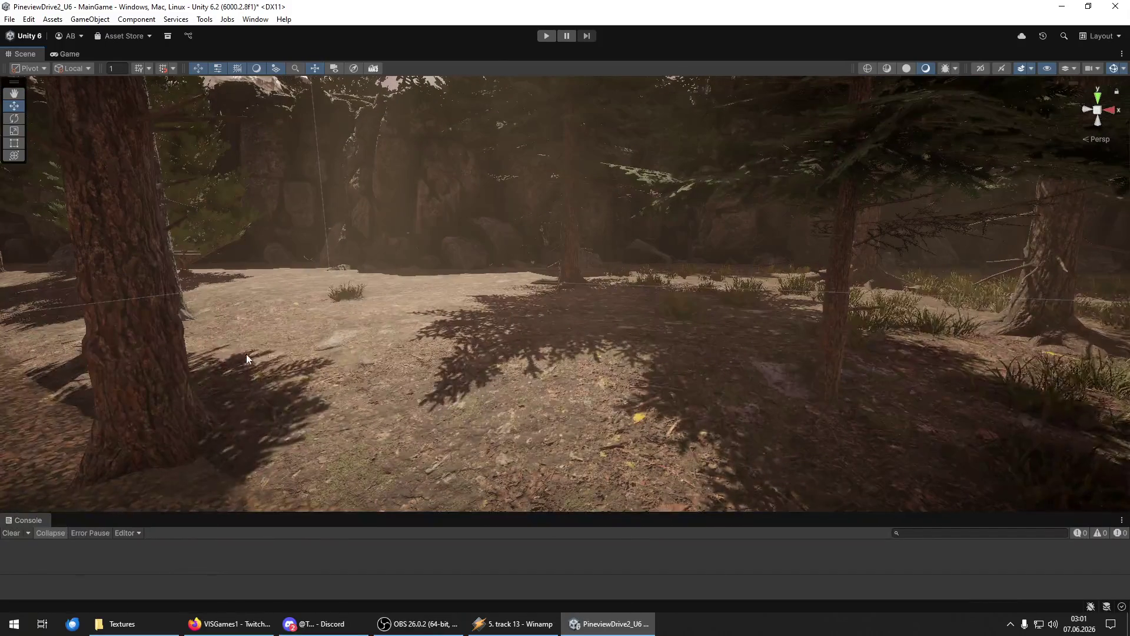
{"action": "scroll", "coordinate": [574, 443], "scroll_direction": "up", "scroll_amount": 5}
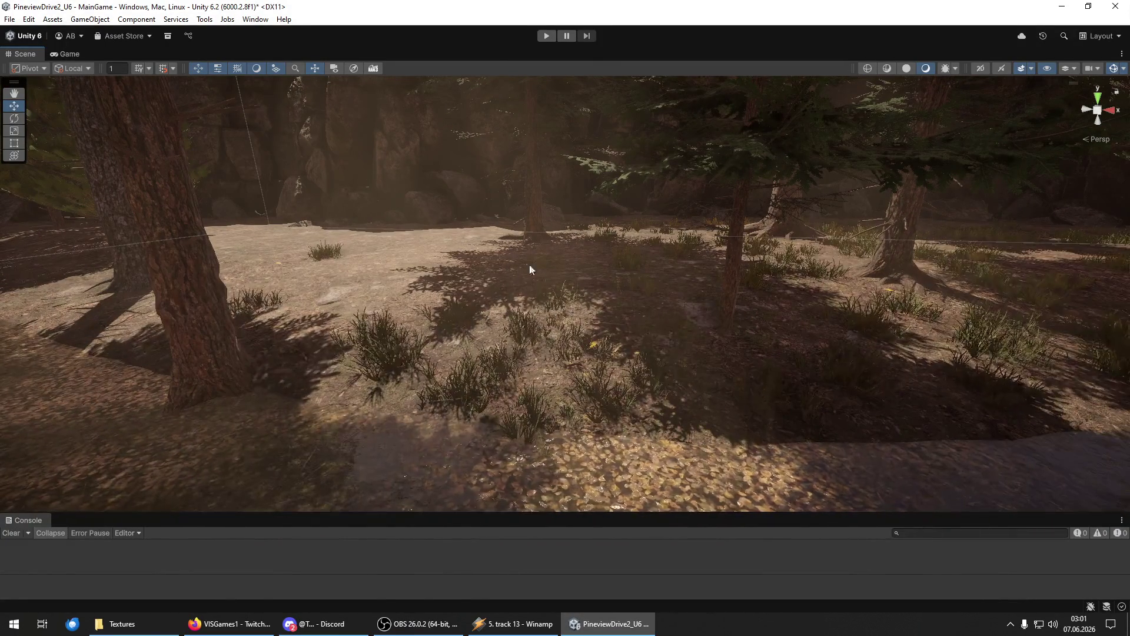
{"action": "mouse_move", "coordinate": [402, 253]}
{"action": "left_mouse_down"}
{"action": "mouse_move", "coordinate": [406, 212]}
{"action": "mouse_move", "coordinate": [319, 309]}
{"action": "left_mouse_up"}
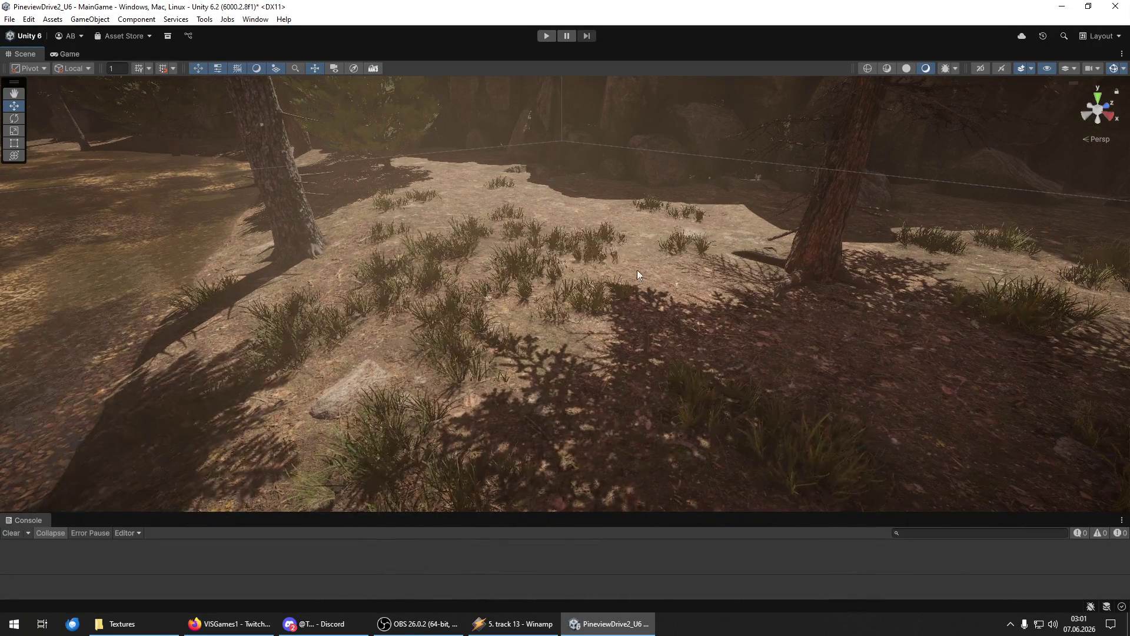
{"action": "mouse_move", "coordinate": [940, 442]}
{"action": "left_mouse_down"}
{"action": "mouse_move", "coordinate": [789, 306]}
{"action": "mouse_move", "coordinate": [839, 348]}
{"action": "left_mouse_up"}
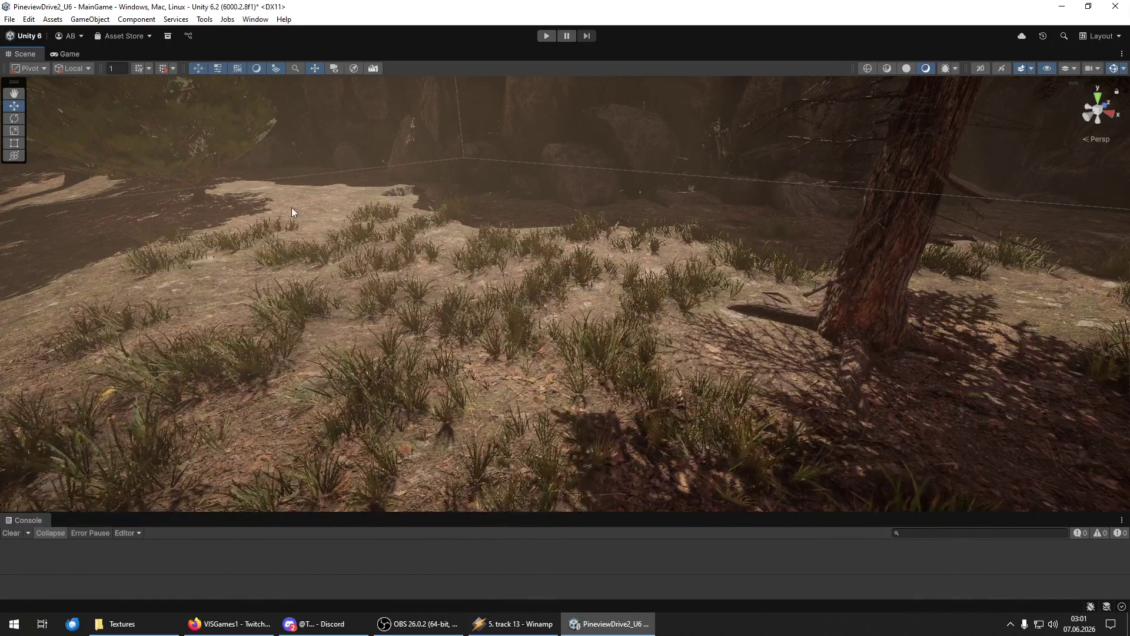
{"action": "left_click_drag", "start_coordinate": [309, 219], "coordinate": [586, 303]}
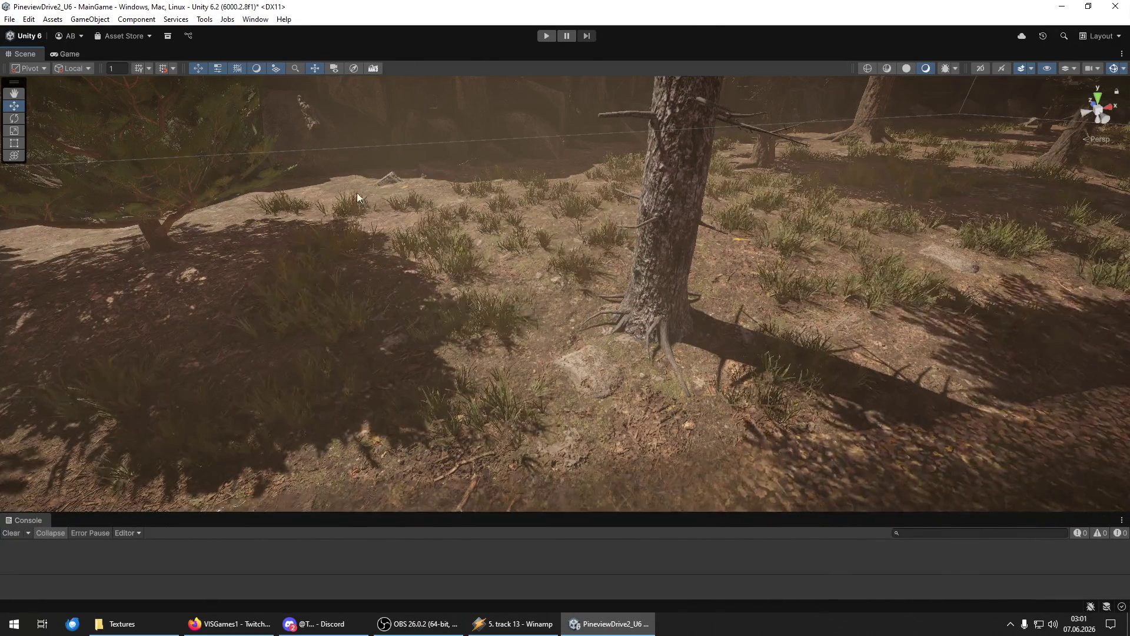
{"action": "mouse_move", "coordinate": [362, 232]}
{"action": "left_mouse_down"}
{"action": "mouse_move", "coordinate": [328, 212]}
{"action": "mouse_move", "coordinate": [462, 249]}
{"action": "left_mouse_up"}
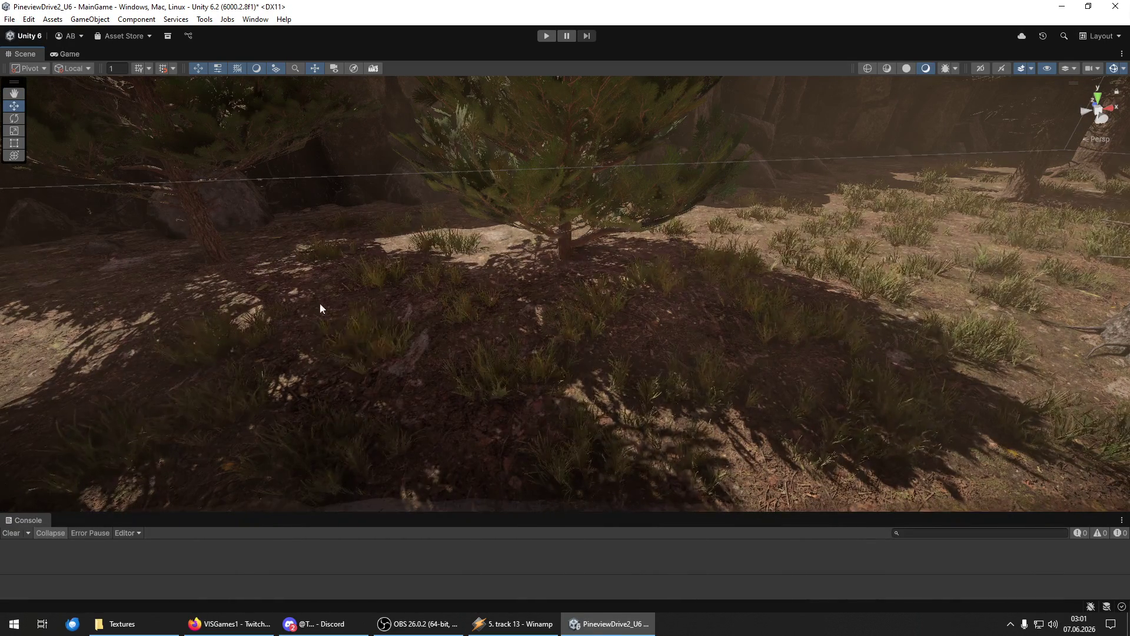
{"action": "mouse_move", "coordinate": [360, 231]}
{"action": "left_mouse_down"}
{"action": "mouse_move", "coordinate": [383, 308]}
{"action": "mouse_move", "coordinate": [368, 245]}
{"action": "mouse_move", "coordinate": [279, 287]}
{"action": "left_mouse_up"}
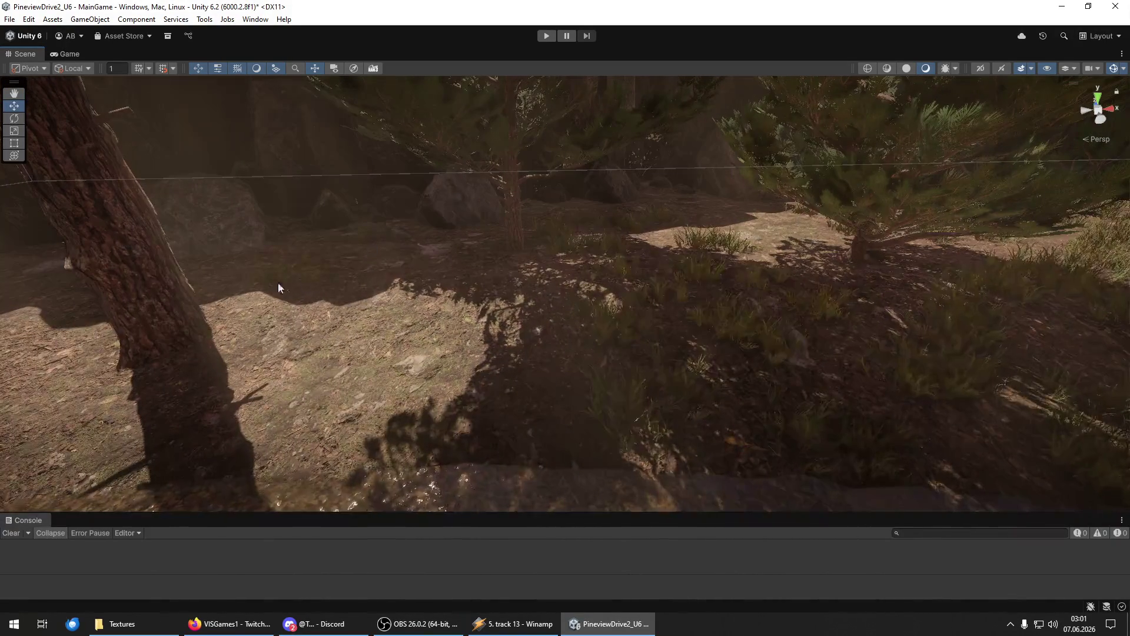
{"action": "mouse_move", "coordinate": [599, 408]}
{"action": "left_mouse_down"}
{"action": "mouse_move", "coordinate": [424, 361]}
{"action": "mouse_move", "coordinate": [433, 285]}
{"action": "left_mouse_up"}
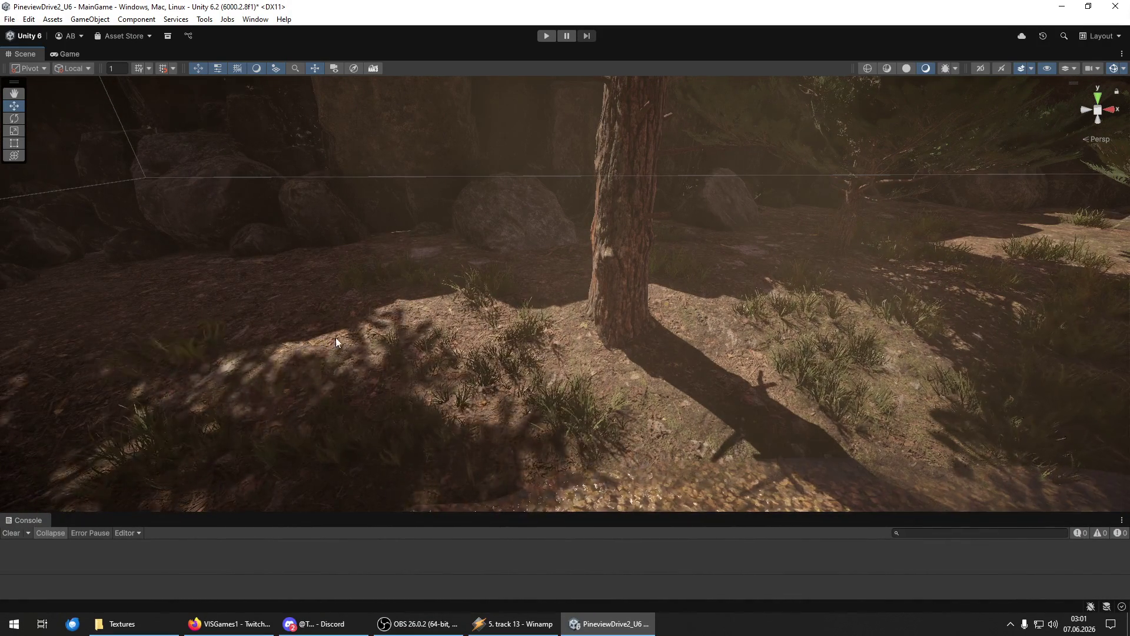
{"action": "mouse_move", "coordinate": [208, 292]}
{"action": "left_mouse_down"}
{"action": "mouse_move", "coordinate": [570, 356]}
{"action": "mouse_move", "coordinate": [747, 333]}
{"action": "mouse_move", "coordinate": [484, 337]}
{"action": "mouse_move", "coordinate": [239, 320]}
{"action": "mouse_move", "coordinate": [253, 307]}
{"action": "mouse_move", "coordinate": [496, 315]}
{"action": "mouse_move", "coordinate": [540, 298]}
{"action": "mouse_move", "coordinate": [569, 328]}
{"action": "mouse_move", "coordinate": [494, 323]}
{"action": "mouse_move", "coordinate": [555, 308]}
{"action": "mouse_move", "coordinate": [340, 307]}
{"action": "mouse_move", "coordinate": [1093, 290]}
{"action": "mouse_move", "coordinate": [489, 314]}
{"action": "left_mouse_up"}
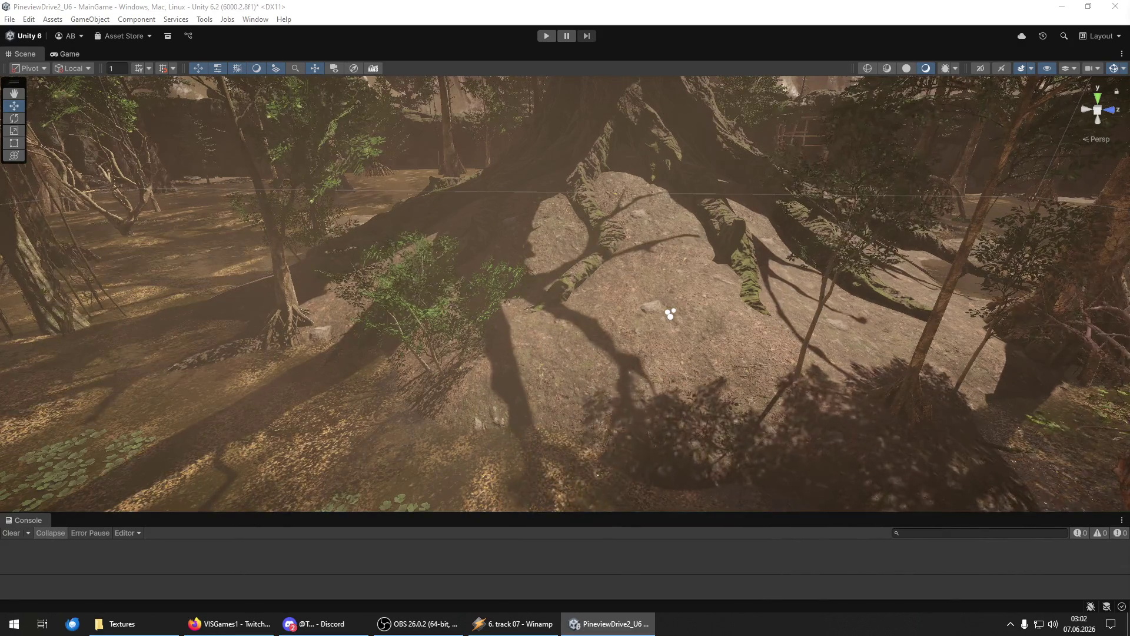
Save the whole project with File > Save Project, then save the MainGame scene.
{"action": "left_click", "coordinate": [10, 19]}
{"action": "left_click", "coordinate": [36, 144]}
{"action": "left_click", "coordinate": [4, 20]}
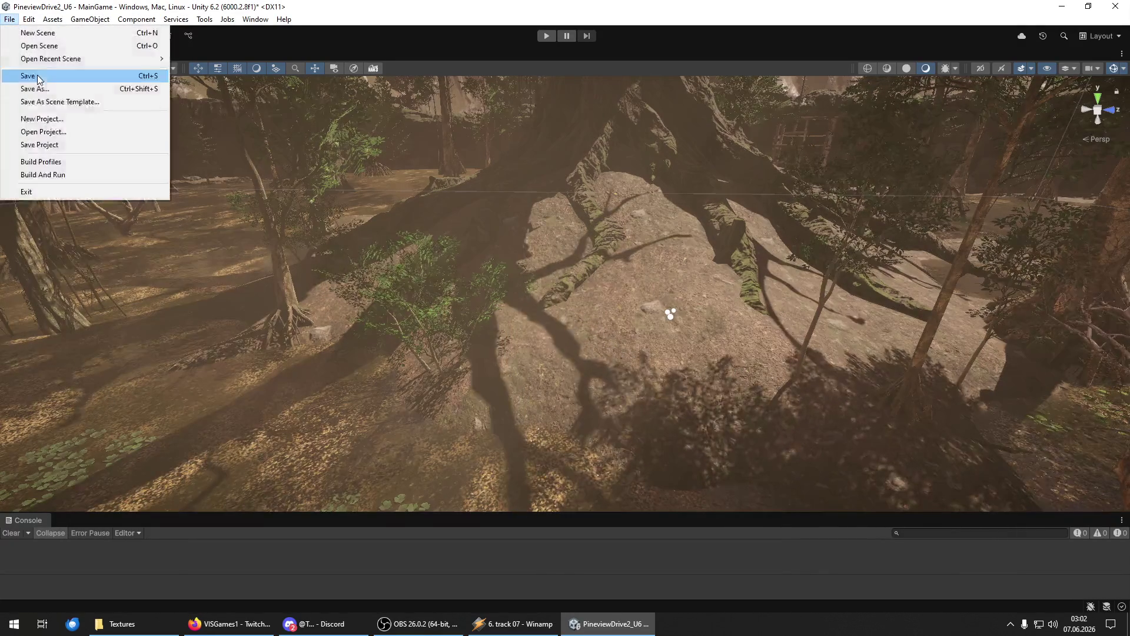
{"action": "left_click", "coordinate": [36, 76]}
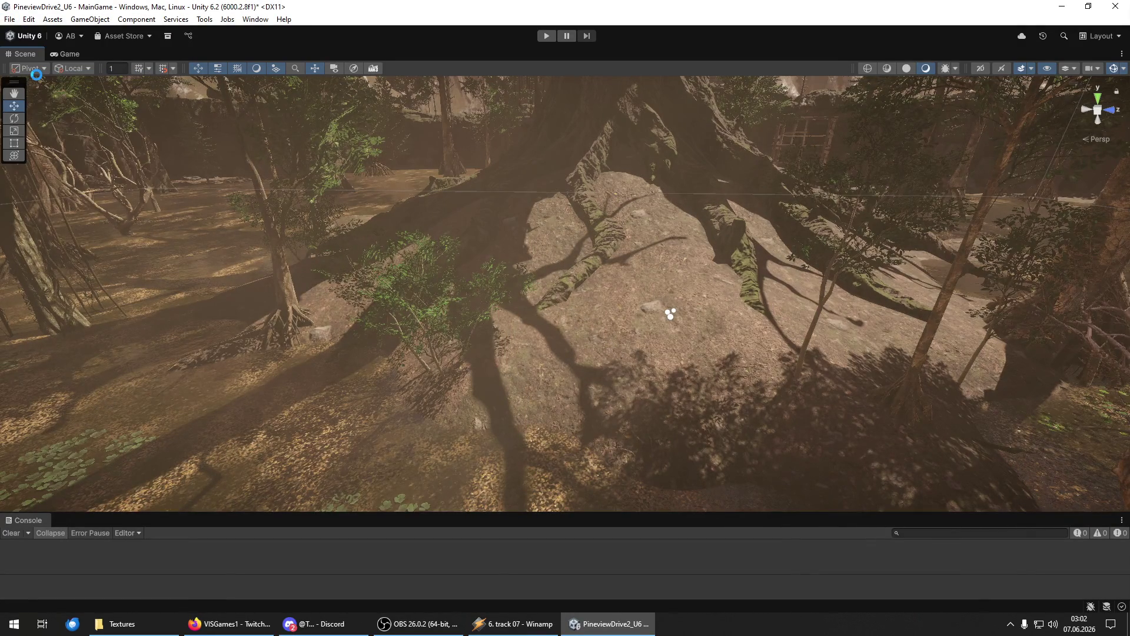
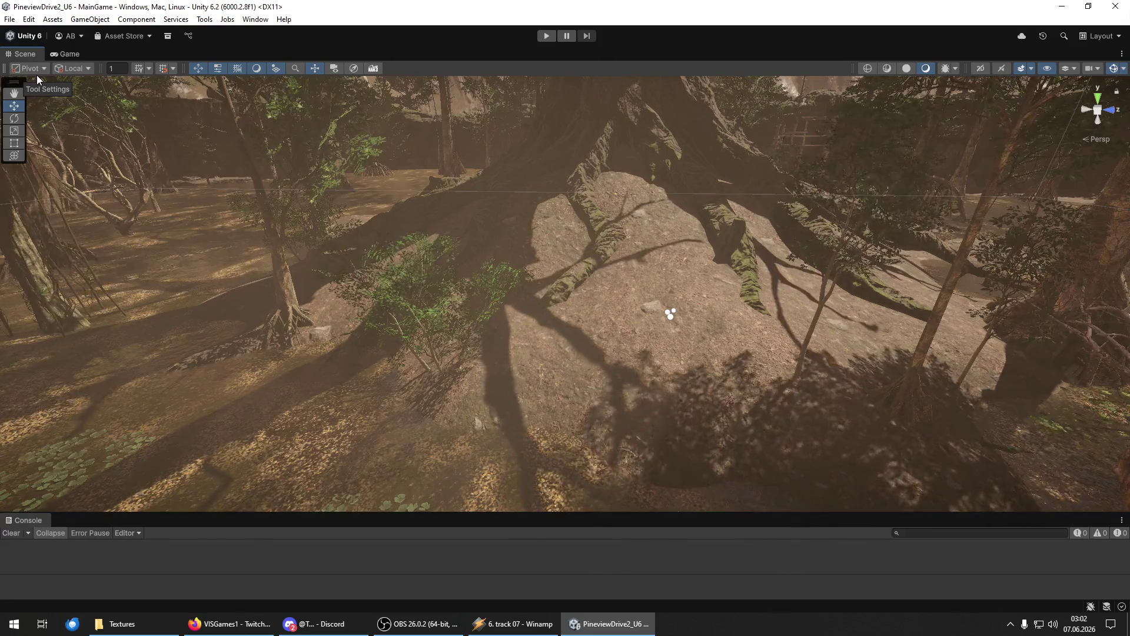
Place a trial grass bush on the mound, frame it, then delete it.
{"action": "mouse_move", "coordinate": [576, 282]}
{"action": "left_mouse_down"}
{"action": "mouse_move", "coordinate": [570, 260]}
{"action": "mouse_move", "coordinate": [609, 232]}
{"action": "left_mouse_up"}
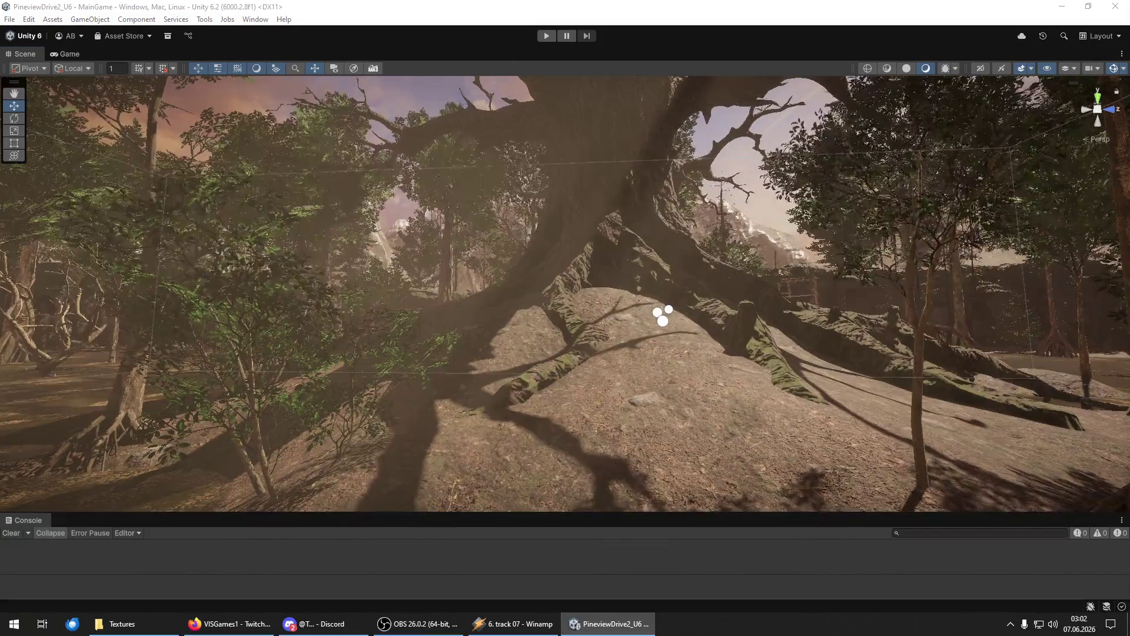
{"action": "left_click_drag", "start_coordinate": [658, 452], "coordinate": [659, 453]}
{"action": "key", "text": "f"}
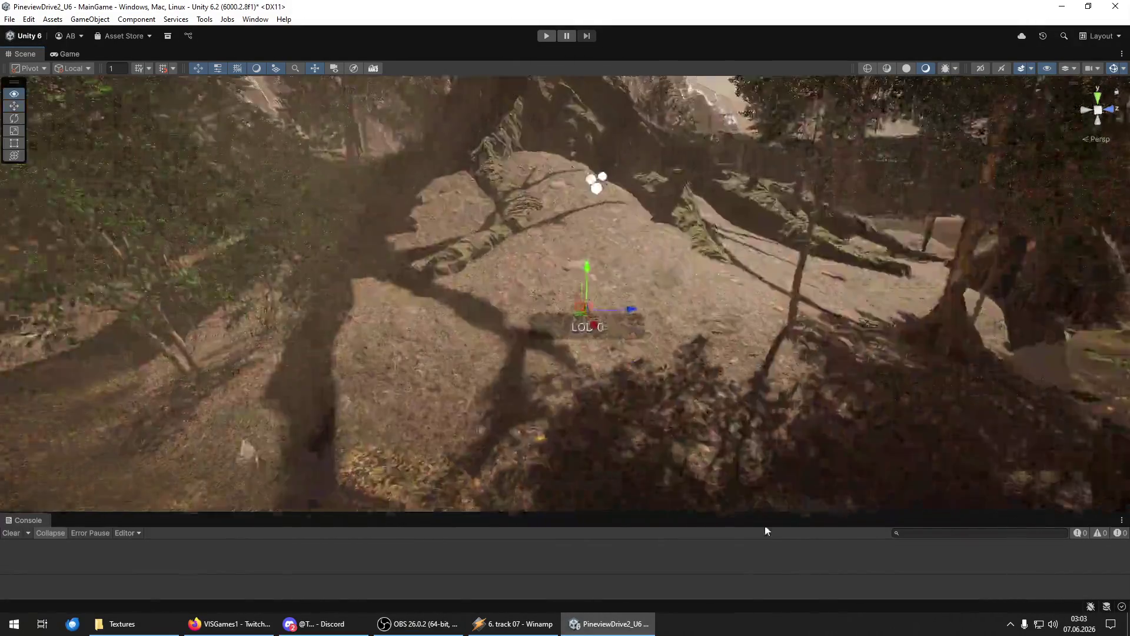
{"action": "key", "text": "y"}
{"action": "scroll", "coordinate": [703, 333], "scroll_direction": "up", "scroll_amount": 3}
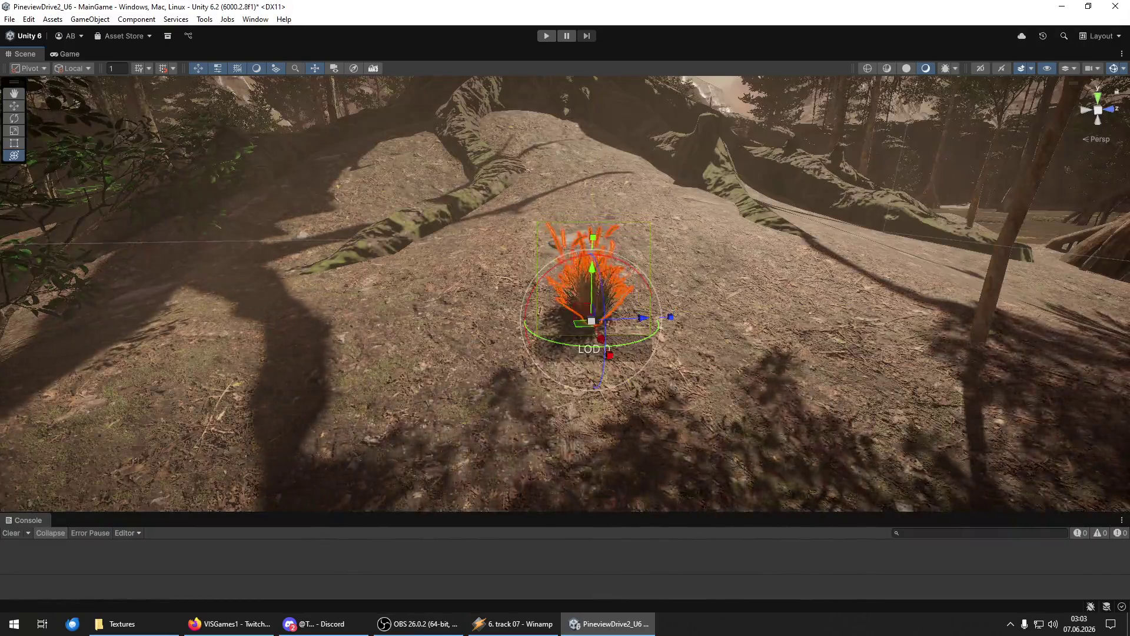
{"action": "mouse_move", "coordinate": [702, 333]}
{"action": "left_mouse_down"}
{"action": "mouse_move", "coordinate": [657, 373]}
{"action": "mouse_move", "coordinate": [613, 368]}
{"action": "mouse_move", "coordinate": [600, 334]}
{"action": "left_mouse_up"}
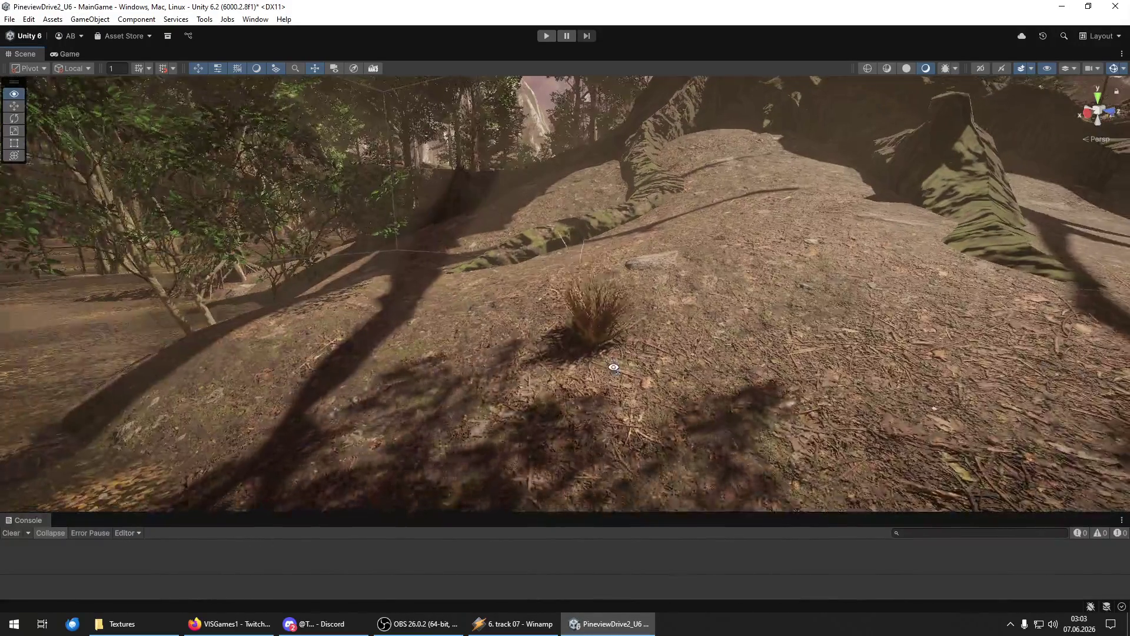
{"action": "left_click", "coordinate": [600, 333]}
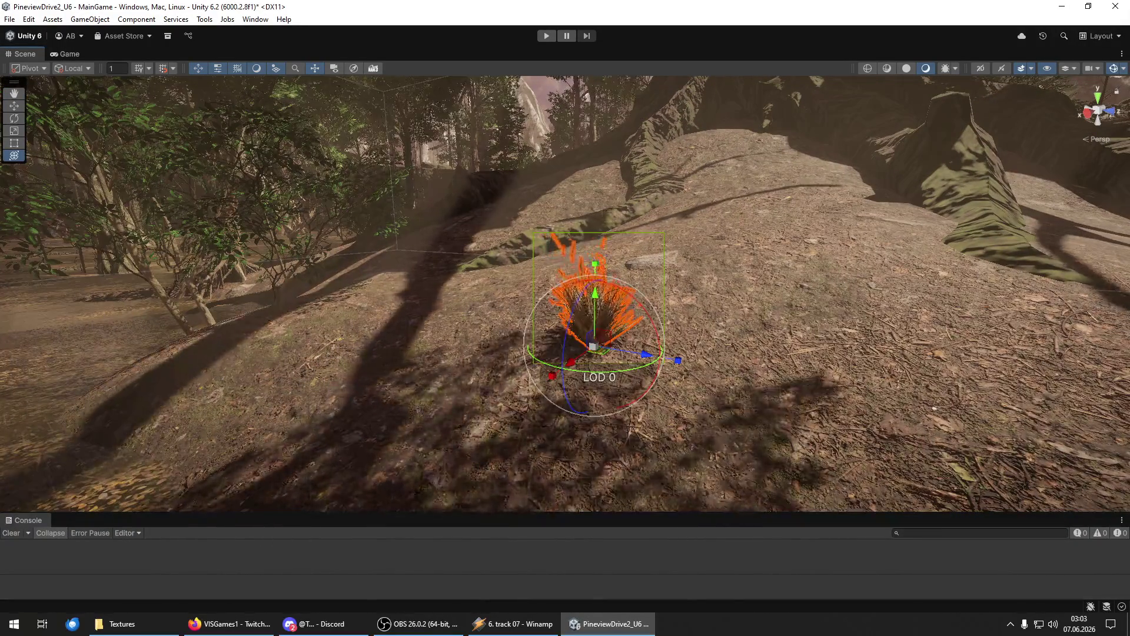
{"action": "key", "text": "Delete"}
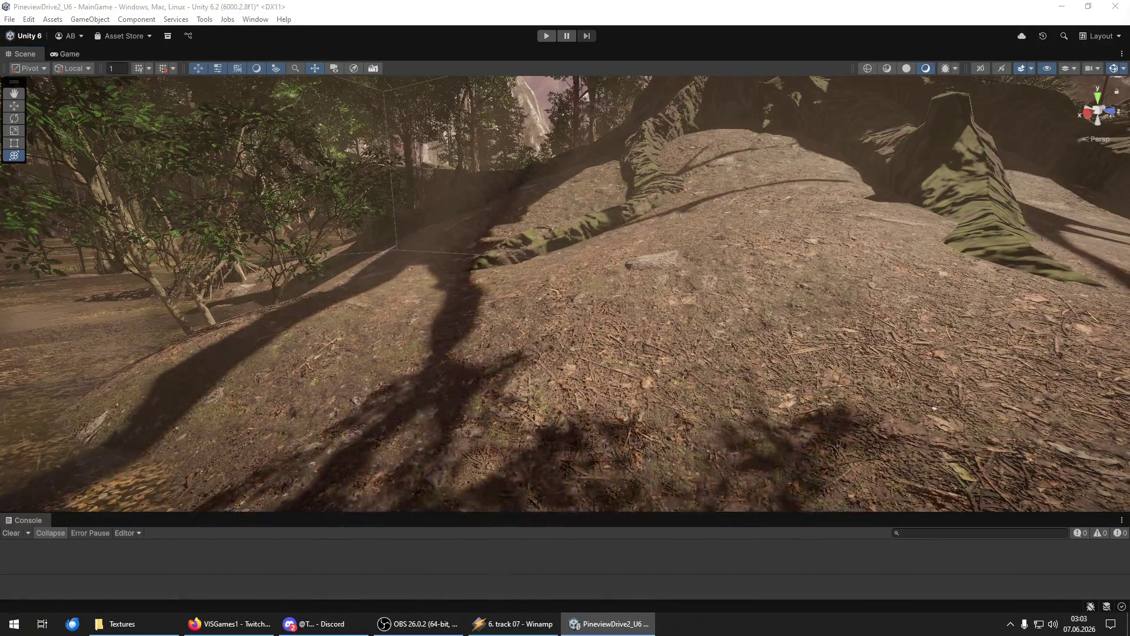
Place a new grass bush on the slope, enlarge it slightly, then delete it.
{"action": "left_click", "coordinate": [663, 440]}
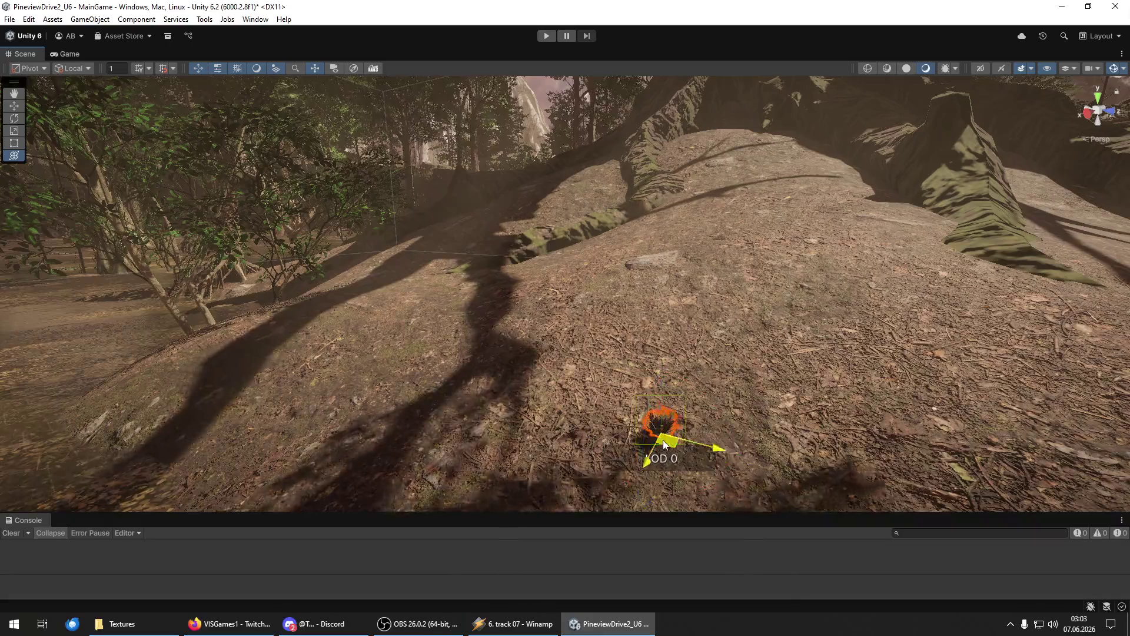
{"action": "left_click_drag", "start_coordinate": [772, 452], "coordinate": [790, 449]}
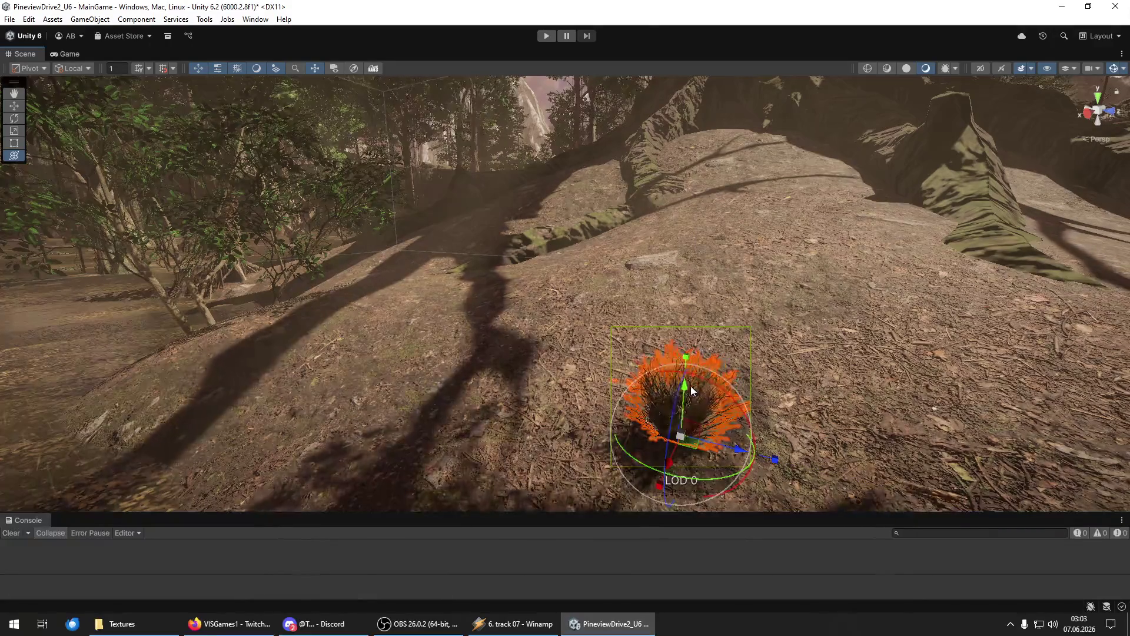
{"action": "scroll", "coordinate": [690, 386], "scroll_direction": "down", "scroll_amount": 3}
{"action": "scroll", "coordinate": [691, 386], "scroll_direction": "up", "scroll_amount": 5}
{"action": "scroll", "coordinate": [691, 386], "scroll_direction": "down", "scroll_amount": 4}
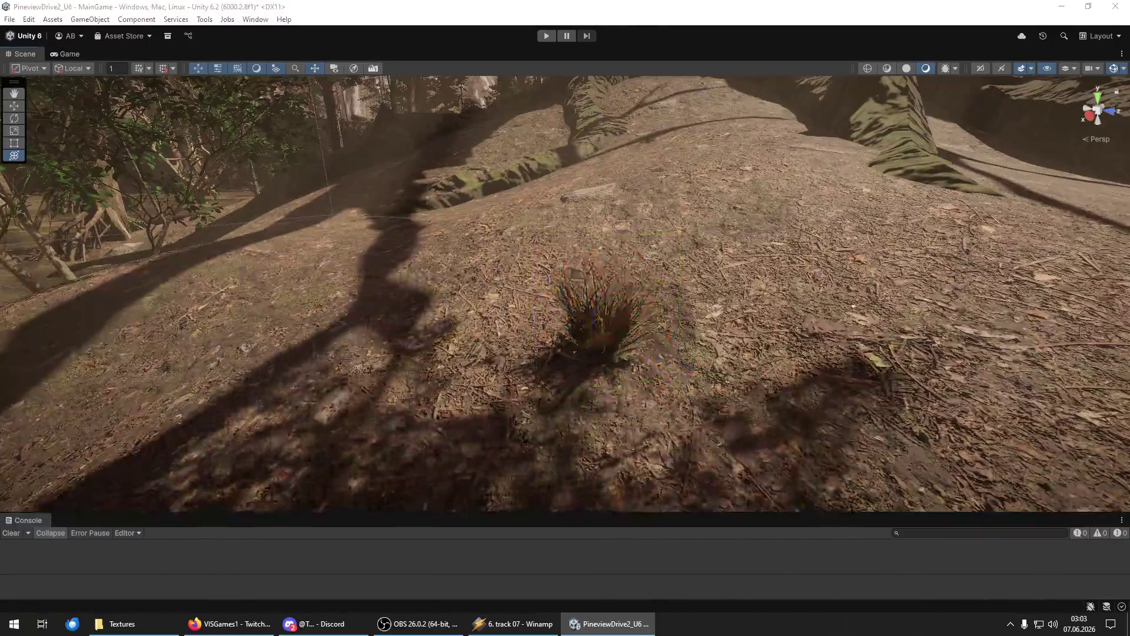
{"action": "scroll", "coordinate": [608, 317], "scroll_direction": "down", "scroll_amount": 8}
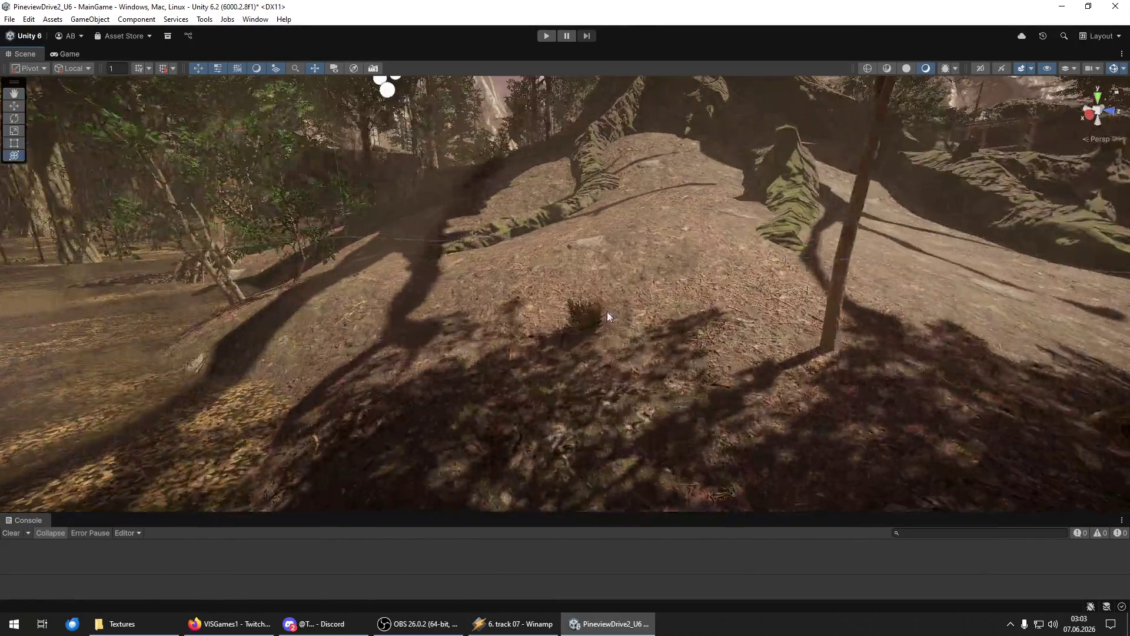
{"action": "left_click", "coordinate": [608, 317]}
{"action": "key", "text": "Delete"}
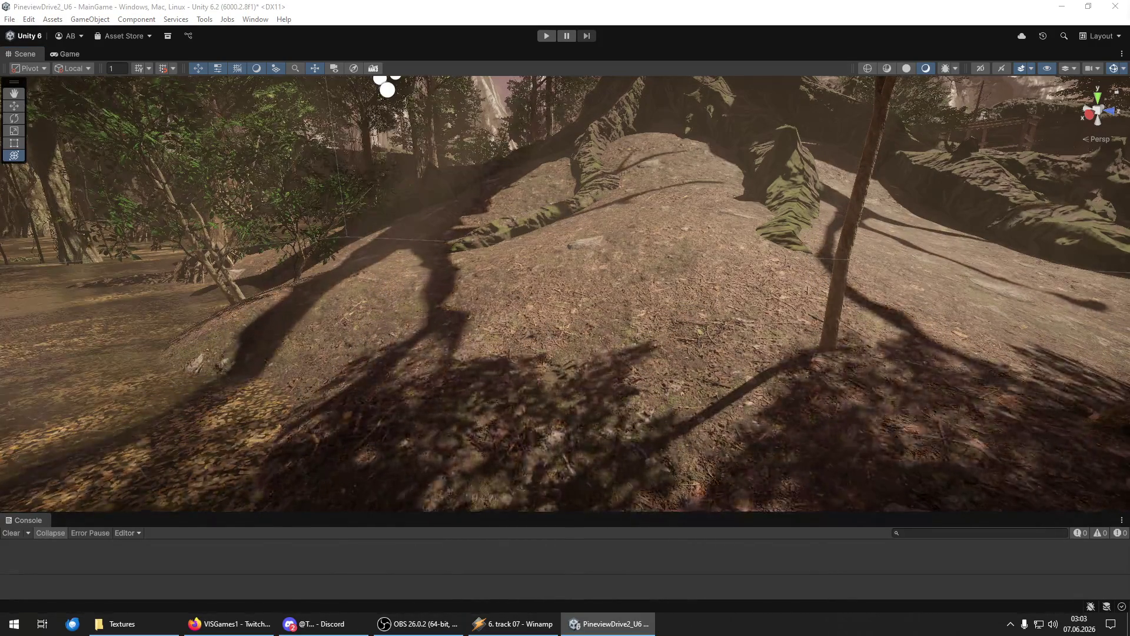
Select the remaining grass bush on the slope and delete it.
{"action": "left_click", "coordinate": [662, 374]}
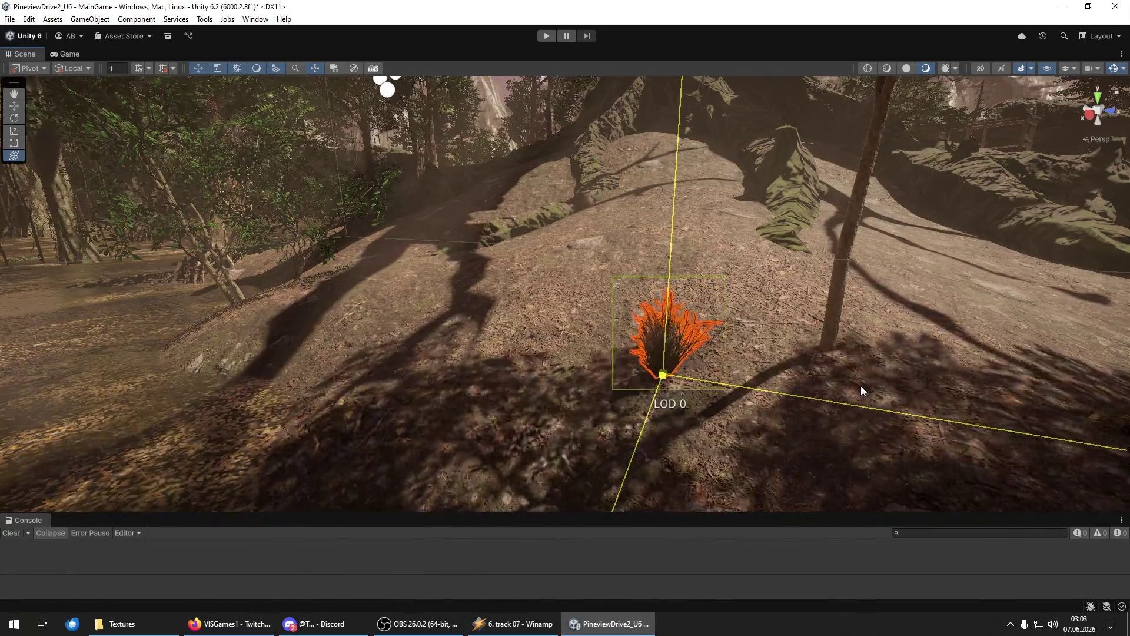
{"action": "left_click", "coordinate": [577, 420]}
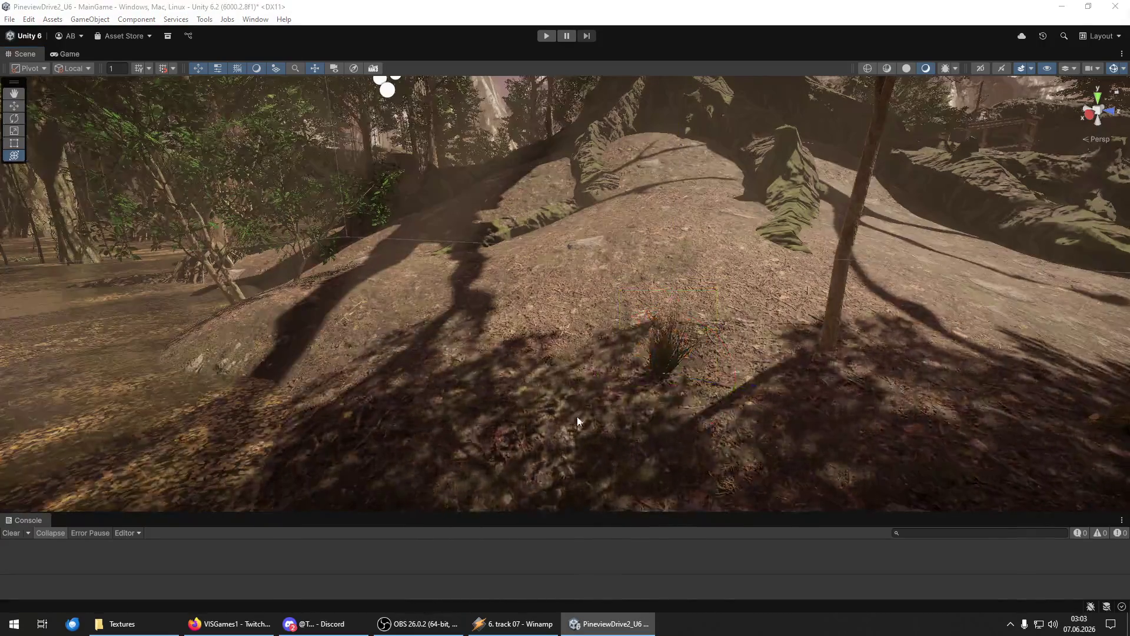
{"action": "scroll", "coordinate": [577, 420], "scroll_direction": "up", "scroll_amount": 5}
{"action": "left_click", "coordinate": [542, 338]}
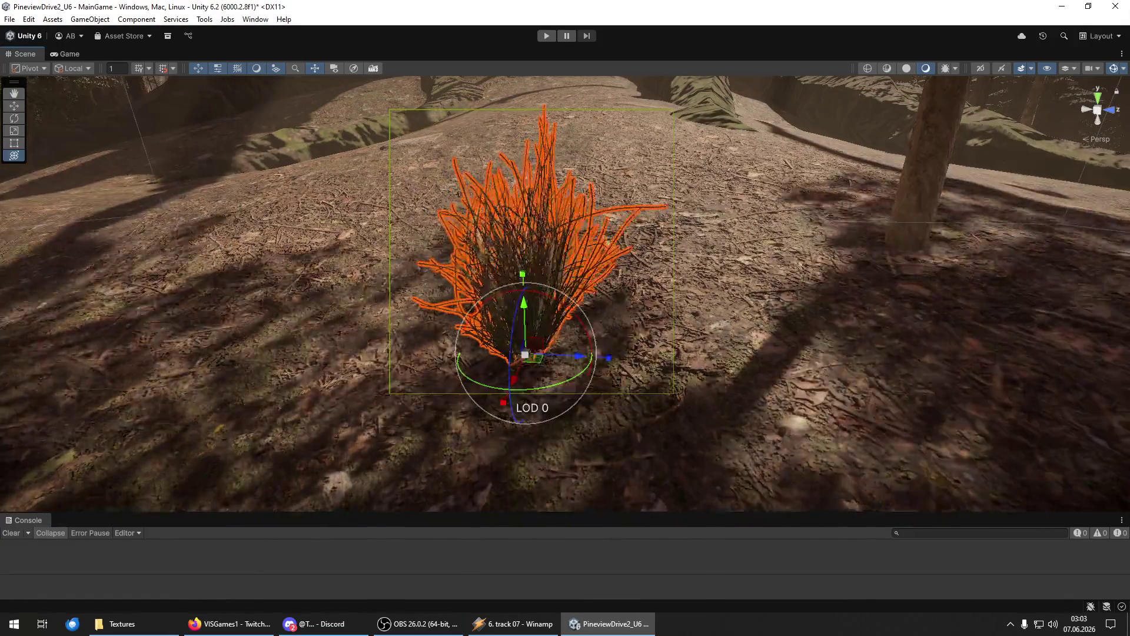
{"action": "key", "text": "Delete"}
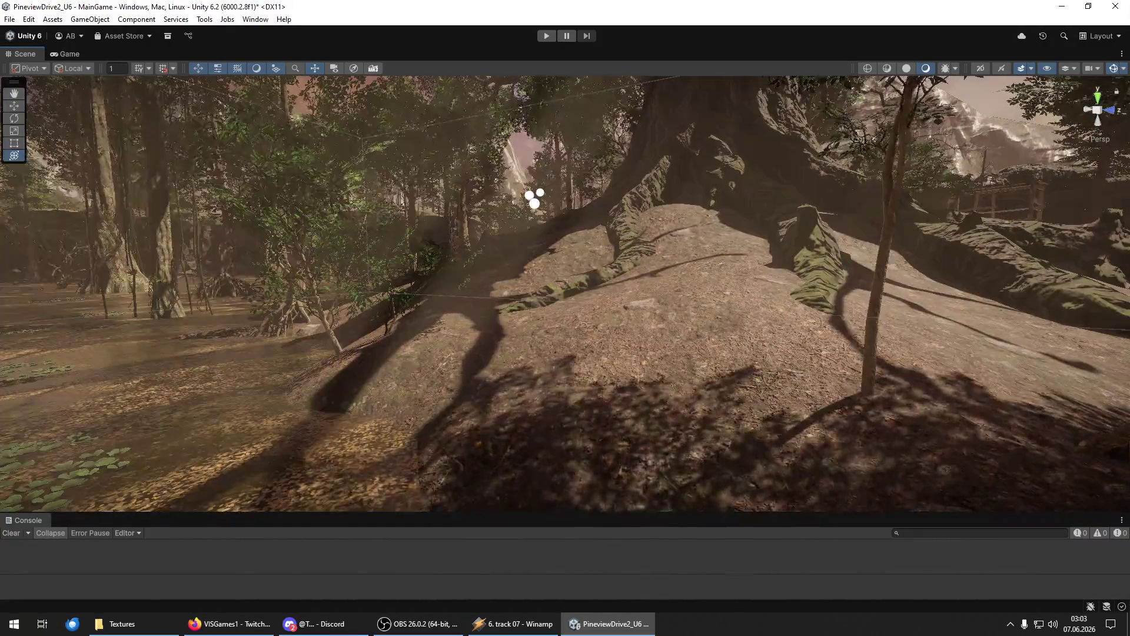
Save the MainGame scene, then save the whole project.
{"action": "left_click", "coordinate": [10, 19]}
{"action": "left_click", "coordinate": [40, 78]}
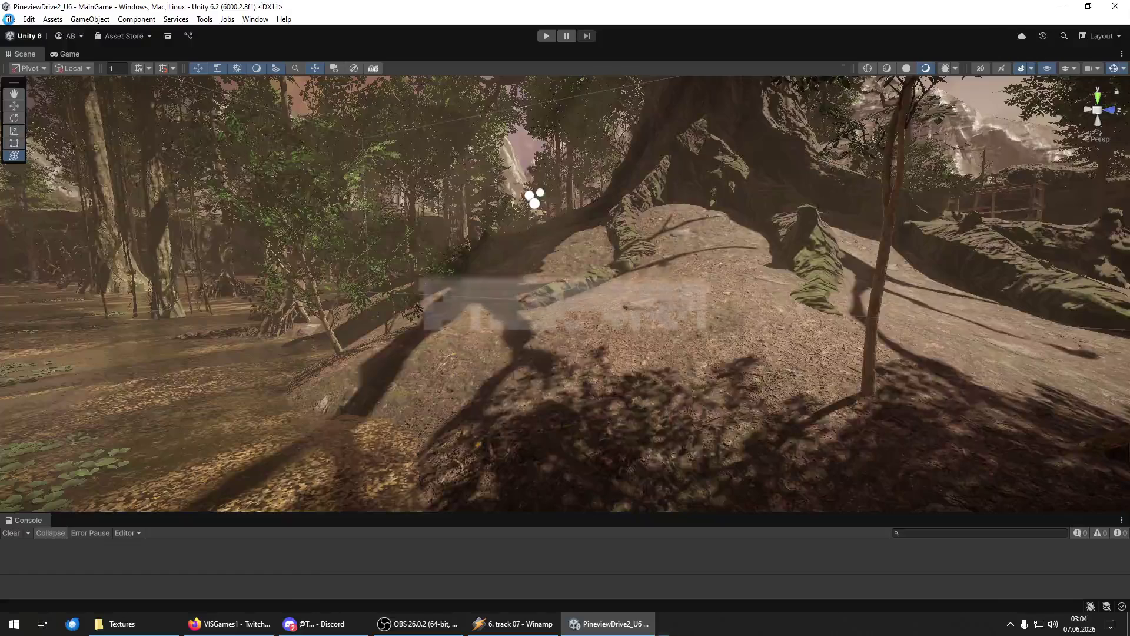
{"action": "left_click", "coordinate": [9, 19]}
{"action": "left_click", "coordinate": [41, 145]}
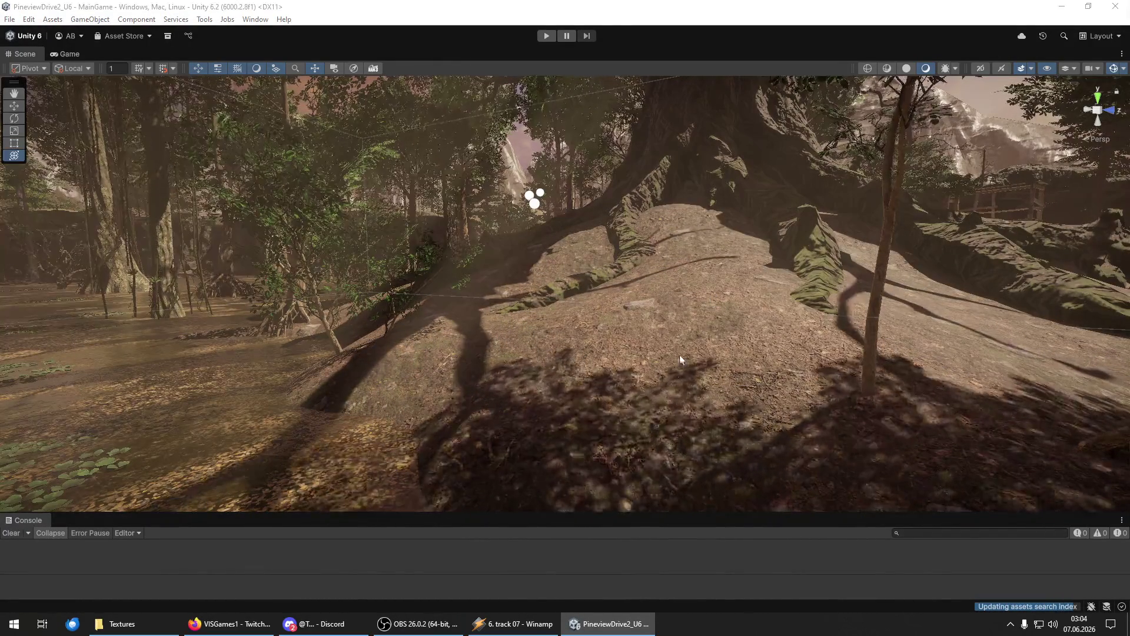
Paint grass clumps down the slope, across the mound and over the shaded ground.
{"action": "mouse_move", "coordinate": [702, 241]}
{"action": "left_mouse_down"}
{"action": "mouse_move", "coordinate": [739, 297]}
{"action": "mouse_move", "coordinate": [708, 339]}
{"action": "mouse_move", "coordinate": [580, 428]}
{"action": "mouse_move", "coordinate": [648, 429]}
{"action": "left_mouse_up"}
{"action": "scroll", "coordinate": [648, 429], "scroll_direction": "up", "scroll_amount": 5}
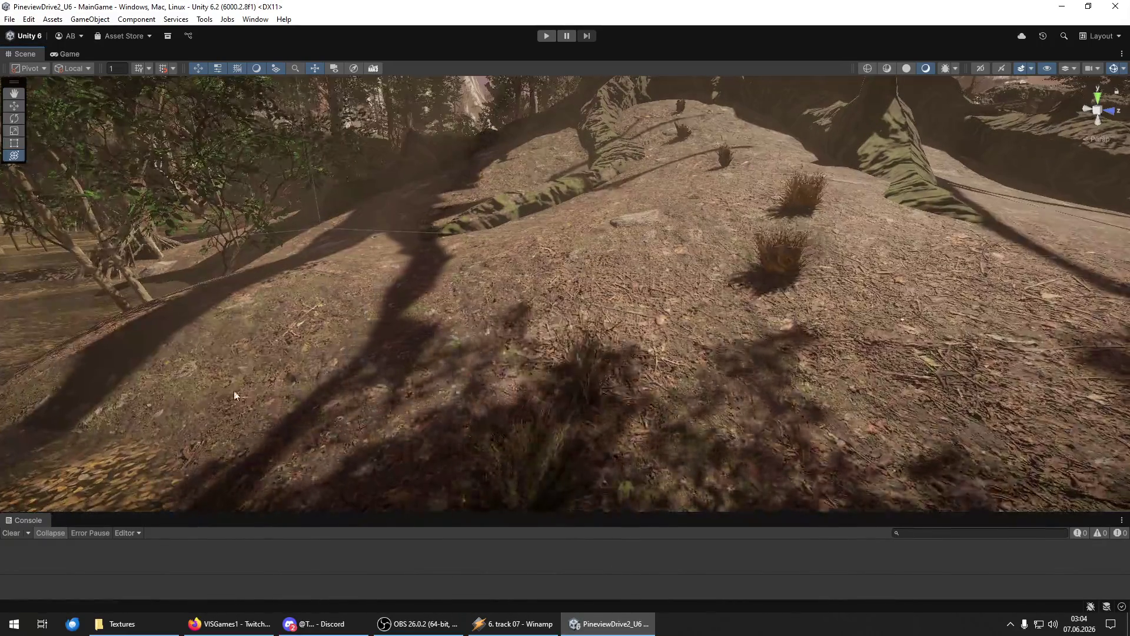
{"action": "mouse_move", "coordinate": [254, 316]}
{"action": "left_mouse_down"}
{"action": "mouse_move", "coordinate": [444, 283]}
{"action": "mouse_move", "coordinate": [505, 329]}
{"action": "mouse_move", "coordinate": [435, 299]}
{"action": "mouse_move", "coordinate": [405, 321]}
{"action": "left_mouse_up"}
{"action": "scroll", "coordinate": [405, 321], "scroll_direction": "up", "scroll_amount": 3}
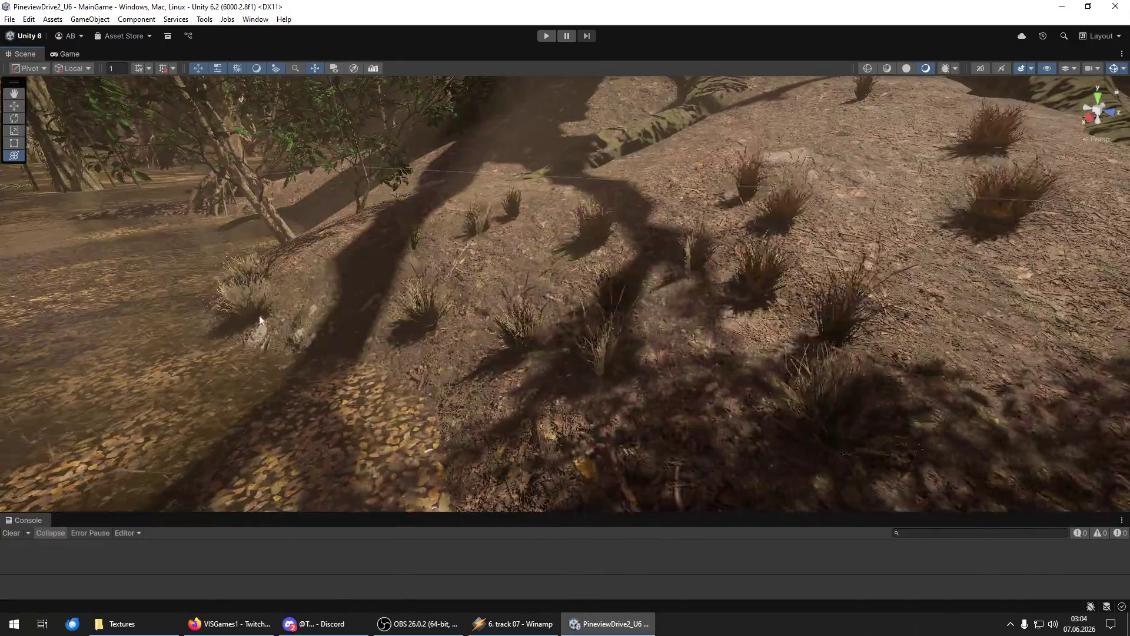
{"action": "scroll", "coordinate": [512, 455], "scroll_direction": "down", "scroll_amount": 5}
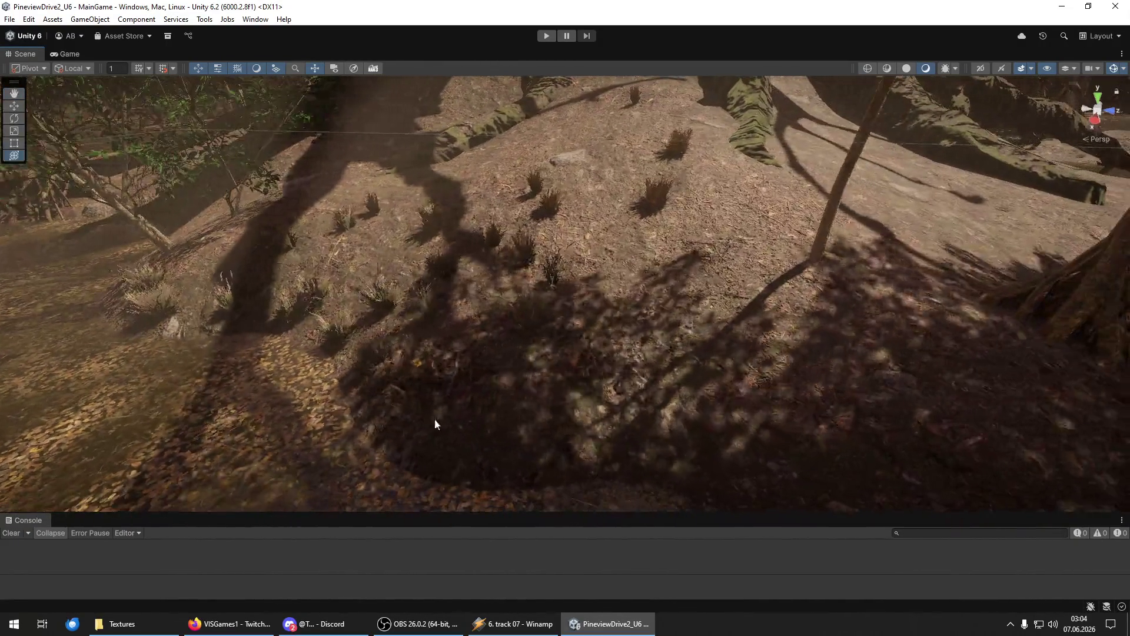
{"action": "mouse_move", "coordinate": [834, 468]}
{"action": "left_mouse_down"}
{"action": "mouse_move", "coordinate": [859, 410]}
{"action": "mouse_move", "coordinate": [605, 339]}
{"action": "mouse_move", "coordinate": [619, 249]}
{"action": "mouse_move", "coordinate": [609, 132]}
{"action": "mouse_move", "coordinate": [497, 209]}
{"action": "mouse_move", "coordinate": [723, 222]}
{"action": "left_mouse_up"}
Paint grass across the sunlit slope by the roots, then look over the surrounding ground.
{"action": "mouse_move", "coordinate": [802, 324]}
{"action": "left_mouse_down"}
{"action": "mouse_move", "coordinate": [726, 416]}
{"action": "mouse_move", "coordinate": [588, 452]}
{"action": "left_mouse_up"}
{"action": "mouse_move", "coordinate": [782, 436]}
{"action": "left_mouse_down"}
{"action": "mouse_move", "coordinate": [618, 434]}
{"action": "mouse_move", "coordinate": [341, 379]}
{"action": "mouse_move", "coordinate": [171, 396]}
{"action": "mouse_move", "coordinate": [393, 233]}
{"action": "mouse_move", "coordinate": [469, 267]}
{"action": "mouse_move", "coordinate": [416, 418]}
{"action": "mouse_move", "coordinate": [587, 418]}
{"action": "left_mouse_up"}
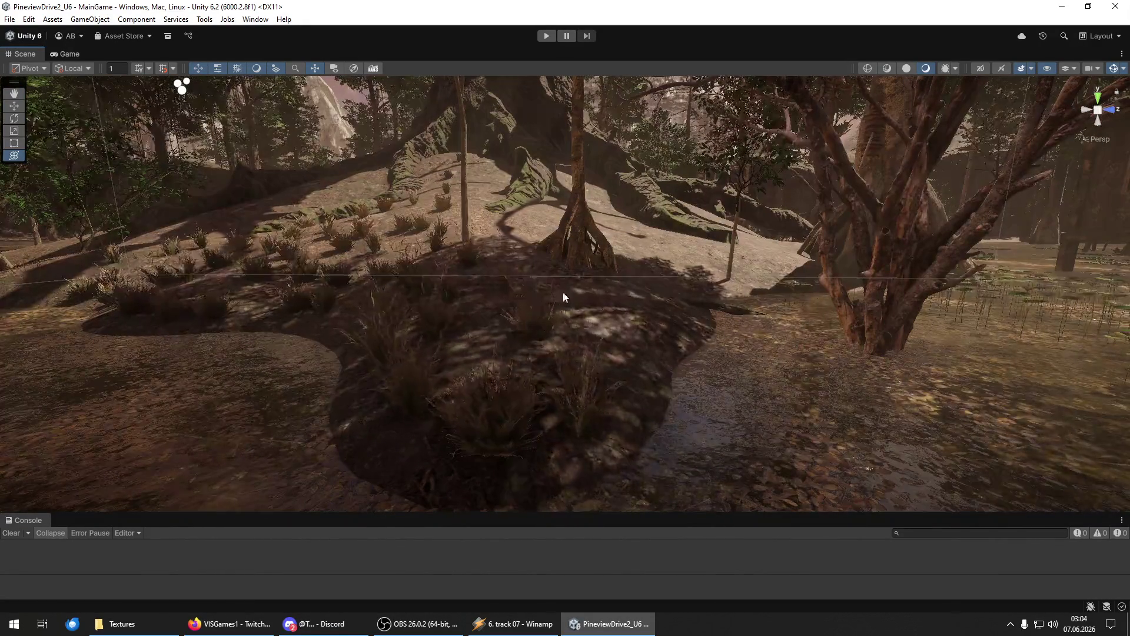
{"action": "mouse_move", "coordinate": [412, 462]}
{"action": "left_mouse_down"}
{"action": "mouse_move", "coordinate": [404, 361]}
{"action": "mouse_move", "coordinate": [449, 384]}
{"action": "mouse_move", "coordinate": [371, 358]}
{"action": "mouse_move", "coordinate": [313, 291]}
{"action": "mouse_move", "coordinate": [482, 337]}
{"action": "mouse_move", "coordinate": [493, 250]}
{"action": "mouse_move", "coordinate": [570, 190]}
{"action": "mouse_move", "coordinate": [619, 193]}
{"action": "left_mouse_up"}
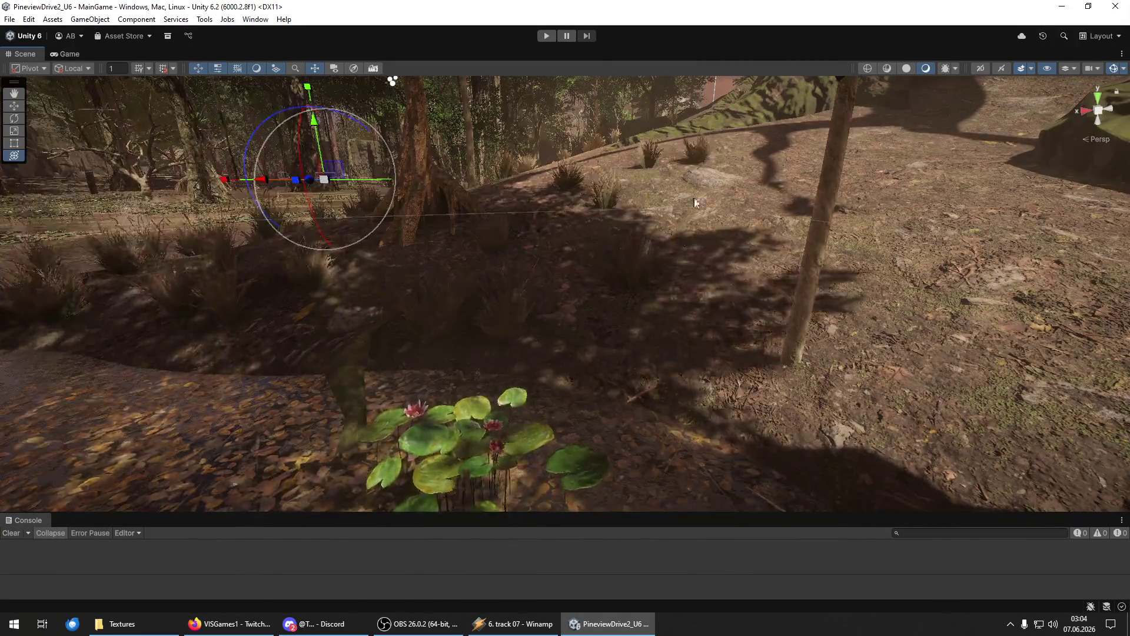
{"action": "left_click_drag", "start_coordinate": [712, 384], "coordinate": [679, 369]}
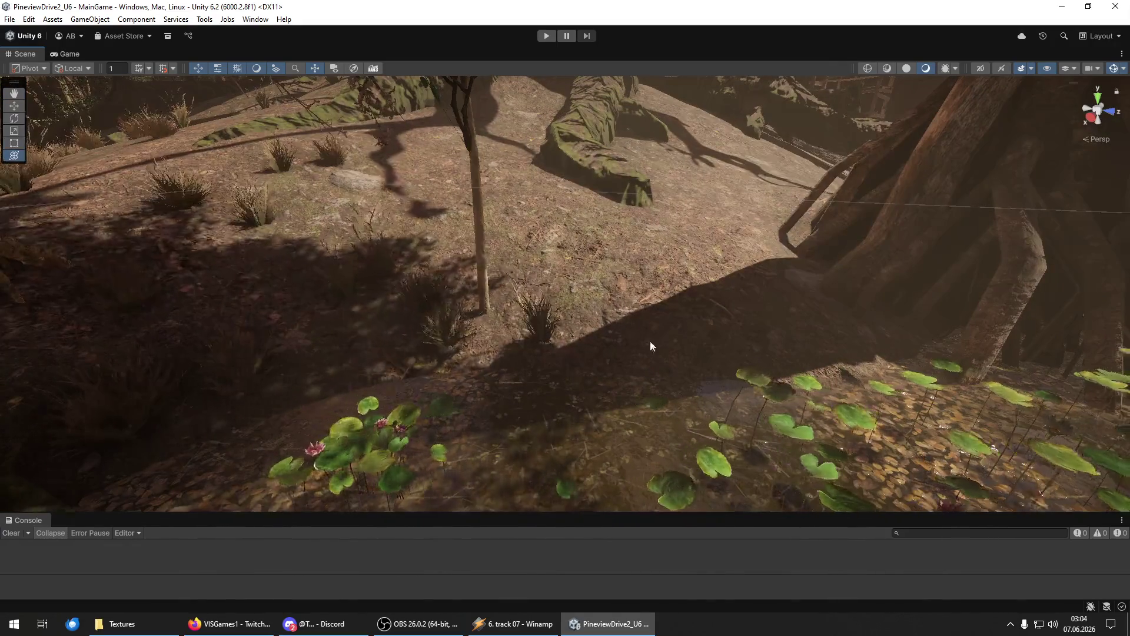
{"action": "mouse_move", "coordinate": [830, 328]}
{"action": "left_mouse_down"}
{"action": "mouse_move", "coordinate": [542, 263]}
{"action": "mouse_move", "coordinate": [500, 164]}
{"action": "mouse_move", "coordinate": [665, 228]}
{"action": "mouse_move", "coordinate": [715, 171]}
{"action": "left_mouse_up"}
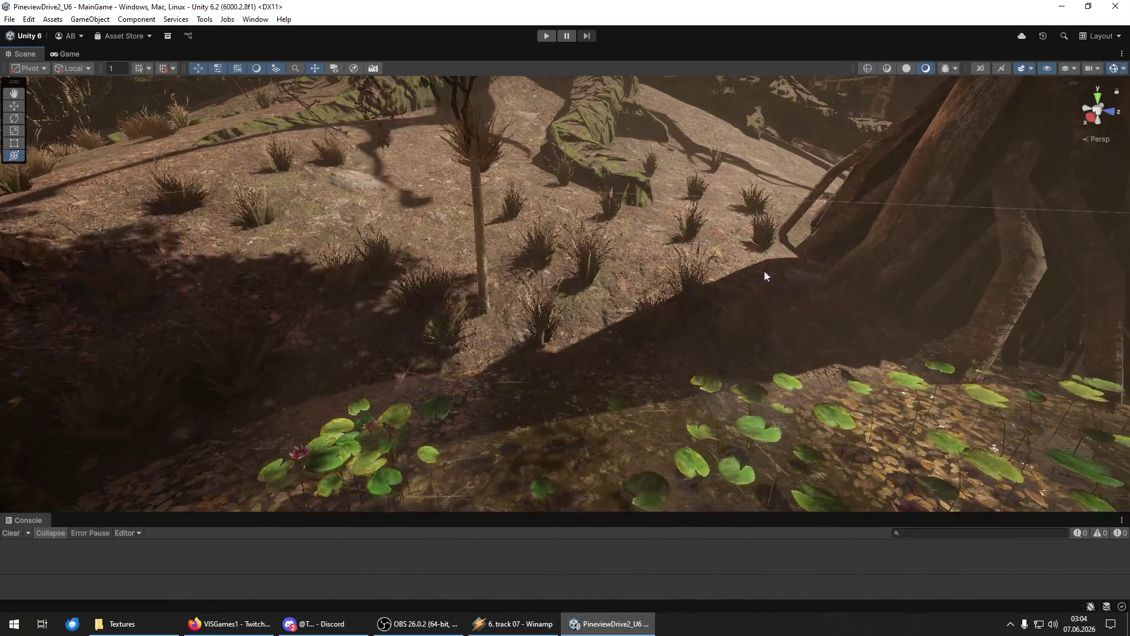
{"action": "mouse_move", "coordinate": [764, 270]}
{"action": "left_mouse_down"}
{"action": "mouse_move", "coordinate": [625, 370]}
{"action": "mouse_move", "coordinate": [712, 318]}
{"action": "mouse_move", "coordinate": [654, 196]}
{"action": "mouse_move", "coordinate": [741, 194]}
{"action": "mouse_move", "coordinate": [807, 281]}
{"action": "left_mouse_up"}
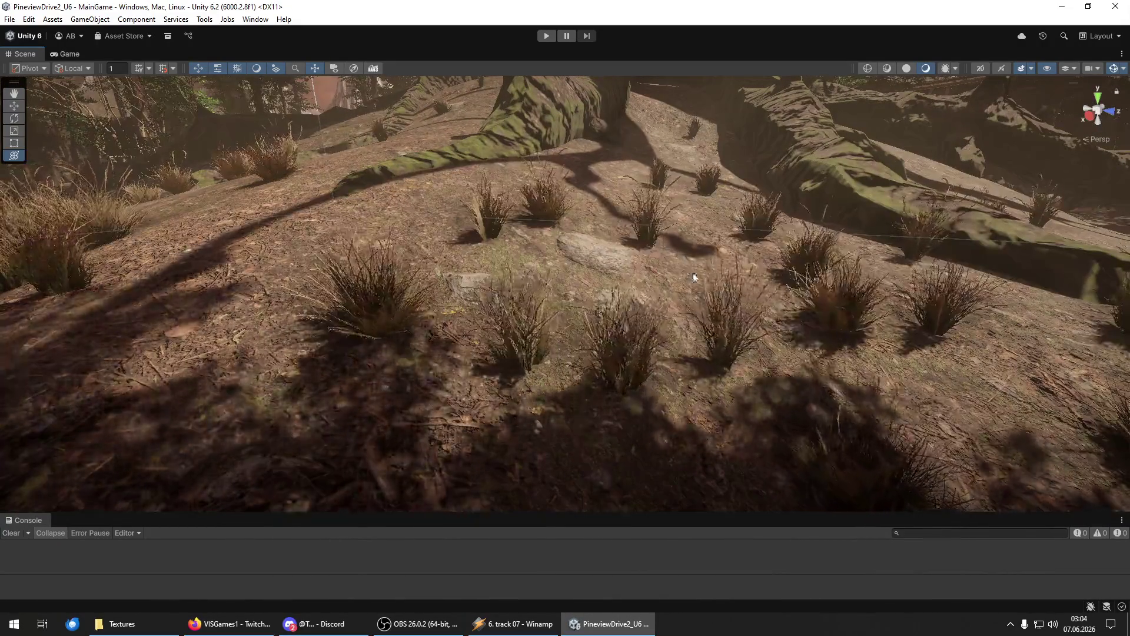
{"action": "mouse_move", "coordinate": [610, 295]}
{"action": "left_mouse_down"}
{"action": "mouse_move", "coordinate": [420, 382]}
{"action": "mouse_move", "coordinate": [471, 289]}
{"action": "mouse_move", "coordinate": [590, 242]}
{"action": "mouse_move", "coordinate": [470, 169]}
{"action": "mouse_move", "coordinate": [559, 120]}
{"action": "mouse_move", "coordinate": [644, 170]}
{"action": "mouse_move", "coordinate": [505, 247]}
{"action": "mouse_move", "coordinate": [740, 169]}
{"action": "left_mouse_up"}
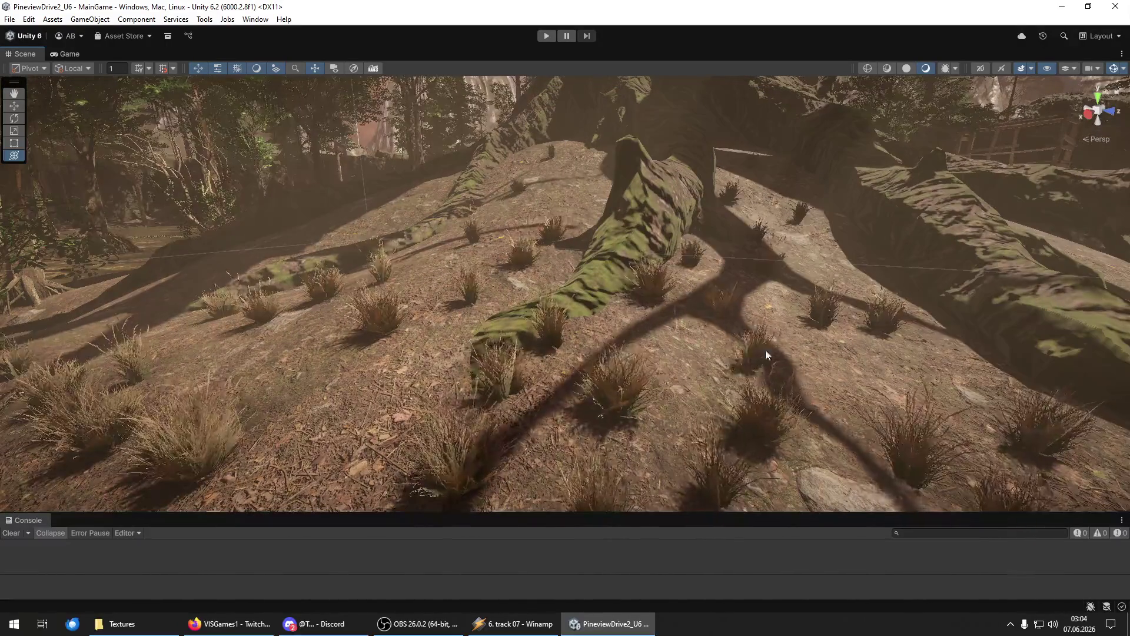
{"action": "mouse_move", "coordinate": [828, 263]}
{"action": "left_mouse_down"}
{"action": "mouse_move", "coordinate": [606, 296]}
{"action": "mouse_move", "coordinate": [591, 241]}
{"action": "left_mouse_up"}
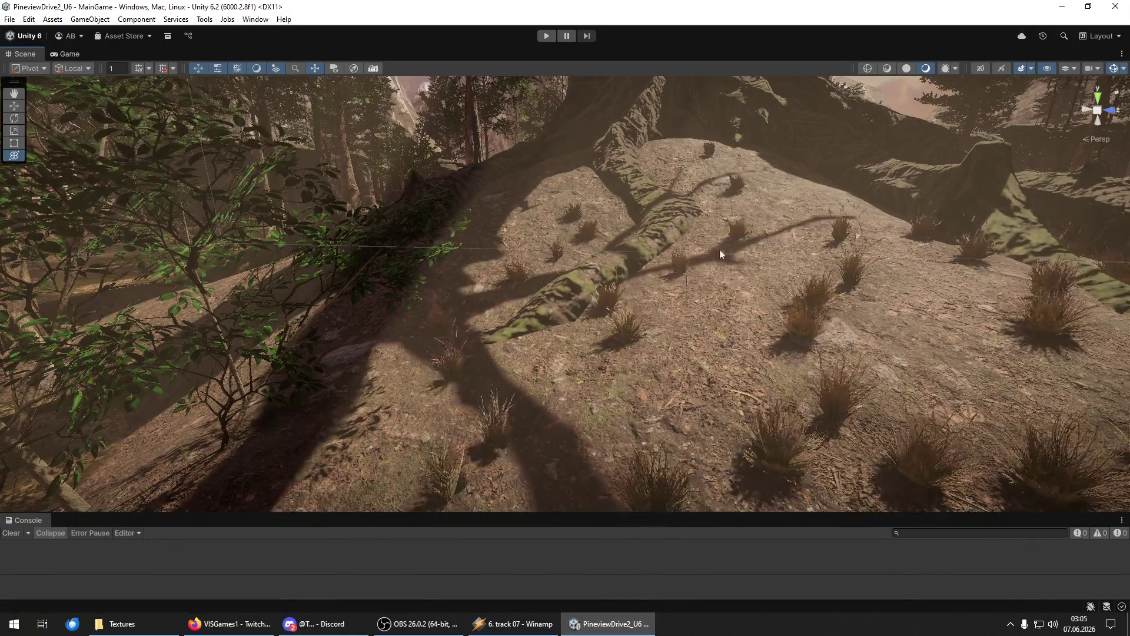
{"action": "mouse_move", "coordinate": [607, 364]}
{"action": "left_mouse_down"}
{"action": "mouse_move", "coordinate": [434, 386]}
{"action": "mouse_move", "coordinate": [674, 391]}
{"action": "mouse_move", "coordinate": [676, 369]}
{"action": "left_mouse_up"}
{"action": "mouse_move", "coordinate": [572, 366]}
{"action": "left_mouse_down"}
{"action": "mouse_move", "coordinate": [651, 386]}
{"action": "mouse_move", "coordinate": [630, 348]}
{"action": "left_mouse_up"}
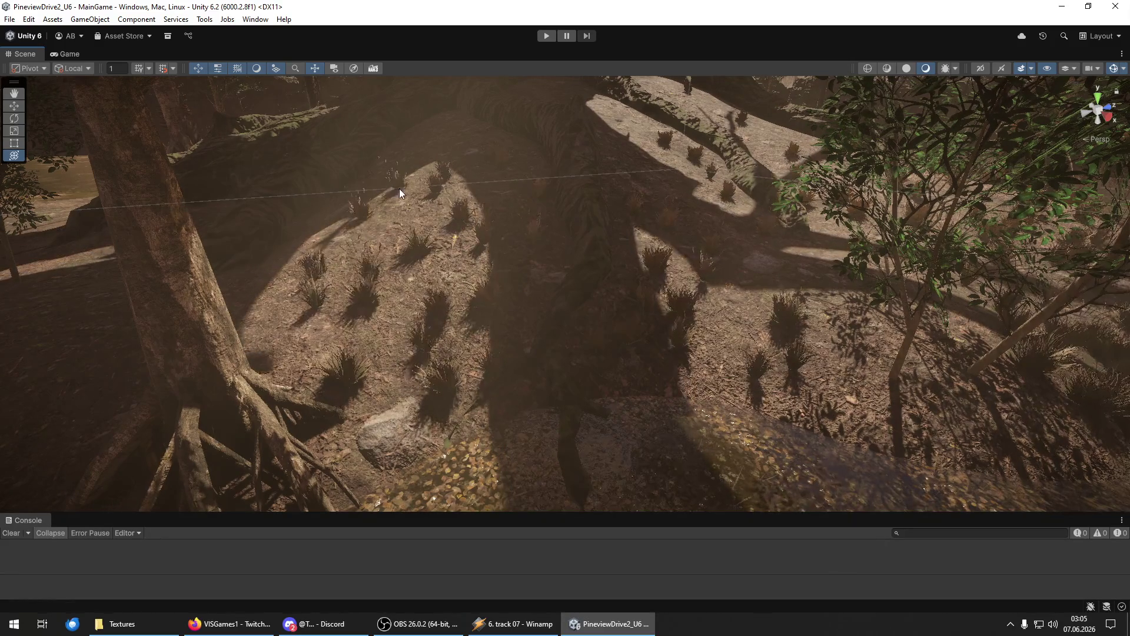
{"action": "mouse_move", "coordinate": [460, 139]}
{"action": "left_mouse_down"}
{"action": "mouse_move", "coordinate": [323, 307]}
{"action": "mouse_move", "coordinate": [502, 268]}
{"action": "mouse_move", "coordinate": [522, 409]}
{"action": "mouse_move", "coordinate": [555, 355]}
{"action": "mouse_move", "coordinate": [552, 328]}
{"action": "mouse_move", "coordinate": [436, 298]}
{"action": "mouse_move", "coordinate": [518, 270]}
{"action": "mouse_move", "coordinate": [214, 277]}
{"action": "mouse_move", "coordinate": [210, 302]}
{"action": "left_mouse_up"}
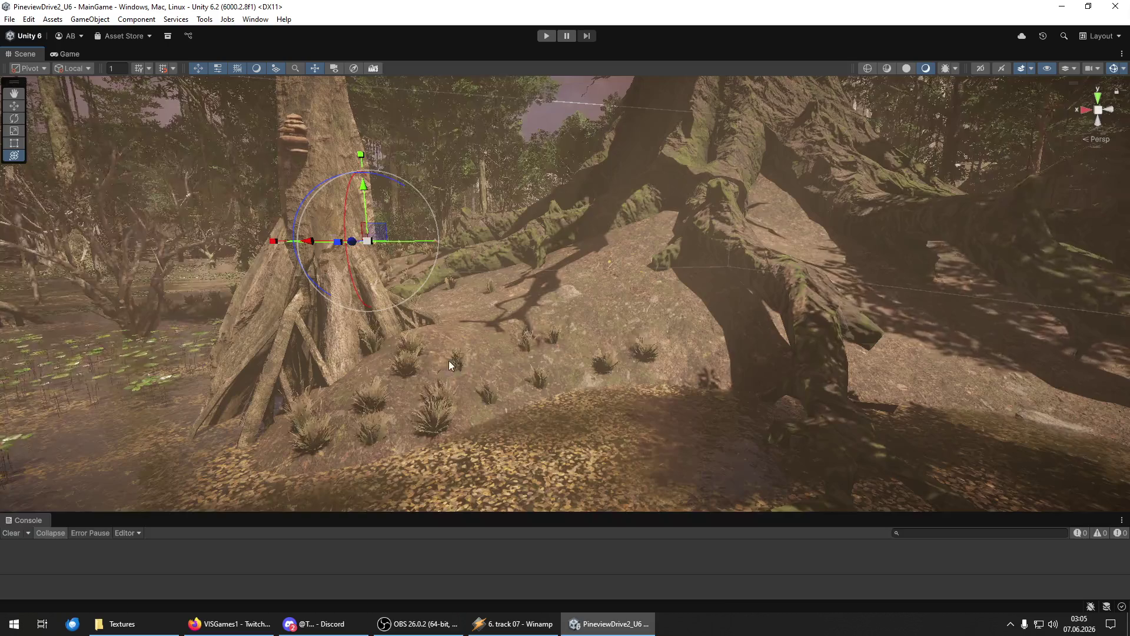
{"action": "left_click_drag", "start_coordinate": [479, 334], "coordinate": [479, 274]}
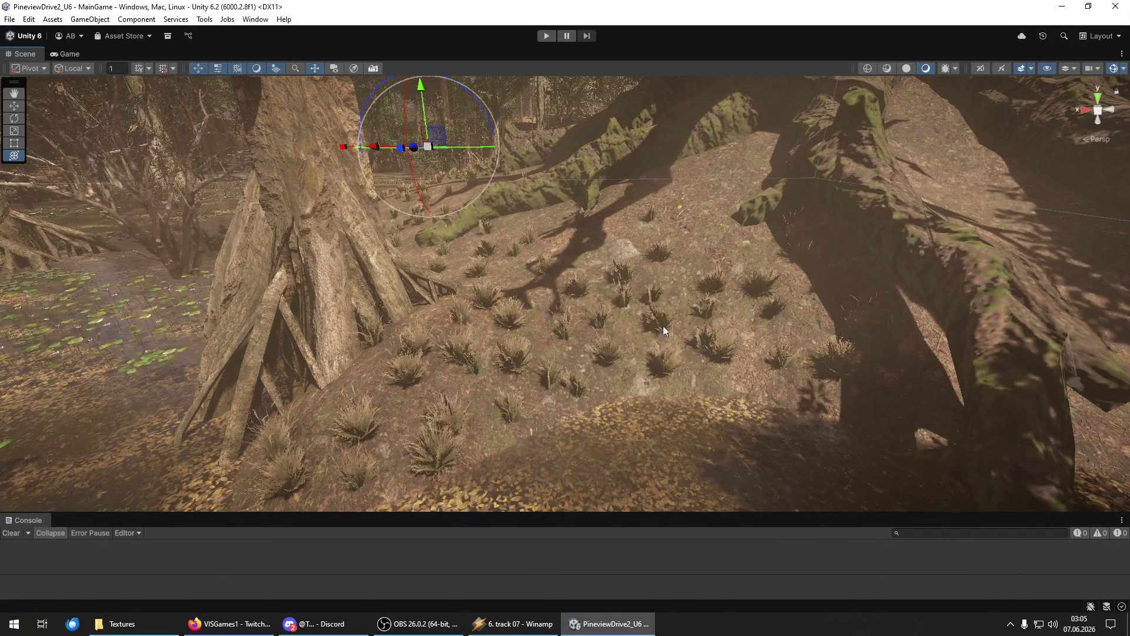
{"action": "mouse_move", "coordinate": [816, 335]}
{"action": "left_mouse_down"}
{"action": "mouse_move", "coordinate": [732, 393]}
{"action": "mouse_move", "coordinate": [731, 409]}
{"action": "mouse_move", "coordinate": [687, 411]}
{"action": "mouse_move", "coordinate": [679, 251]}
{"action": "mouse_move", "coordinate": [520, 370]}
{"action": "left_mouse_up"}
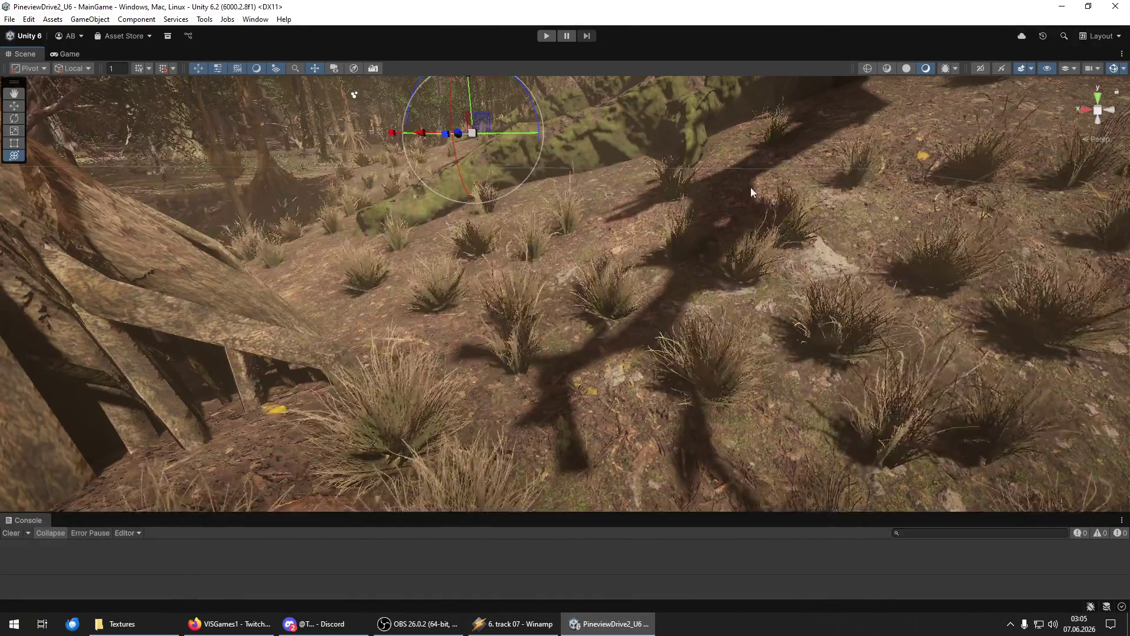
{"action": "left_click_drag", "start_coordinate": [875, 224], "coordinate": [454, 320]}
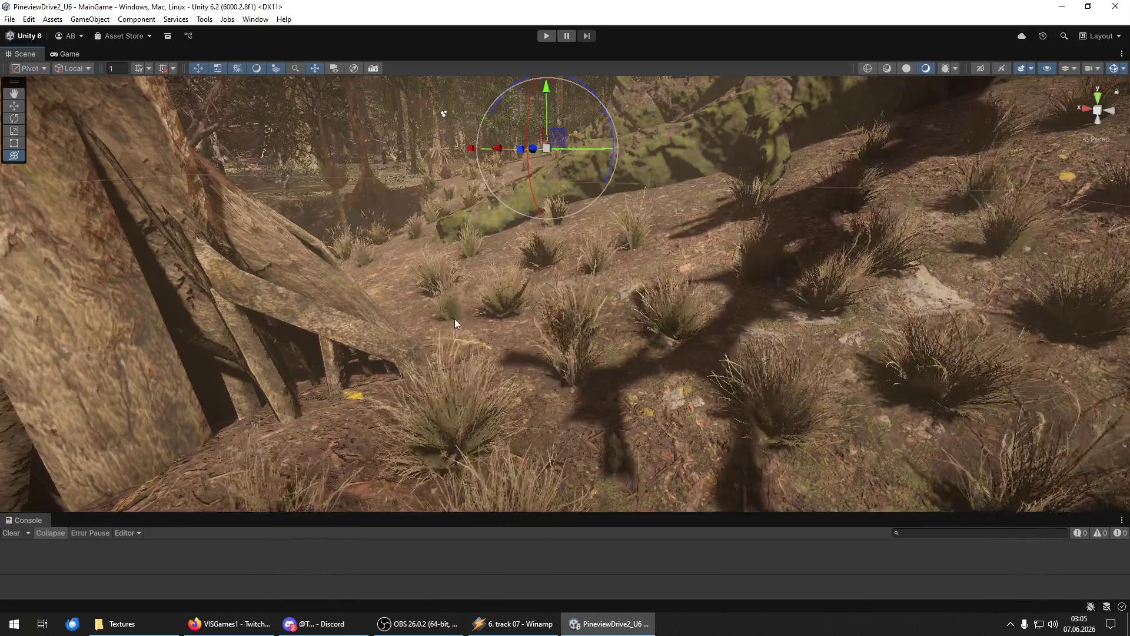
{"action": "mouse_move", "coordinate": [513, 267]}
{"action": "left_mouse_down"}
{"action": "mouse_move", "coordinate": [598, 255]}
{"action": "mouse_move", "coordinate": [628, 275]}
{"action": "mouse_move", "coordinate": [638, 245]}
{"action": "mouse_move", "coordinate": [676, 250]}
{"action": "mouse_move", "coordinate": [718, 277]}
{"action": "mouse_move", "coordinate": [769, 263]}
{"action": "mouse_move", "coordinate": [758, 255]}
{"action": "left_mouse_up"}
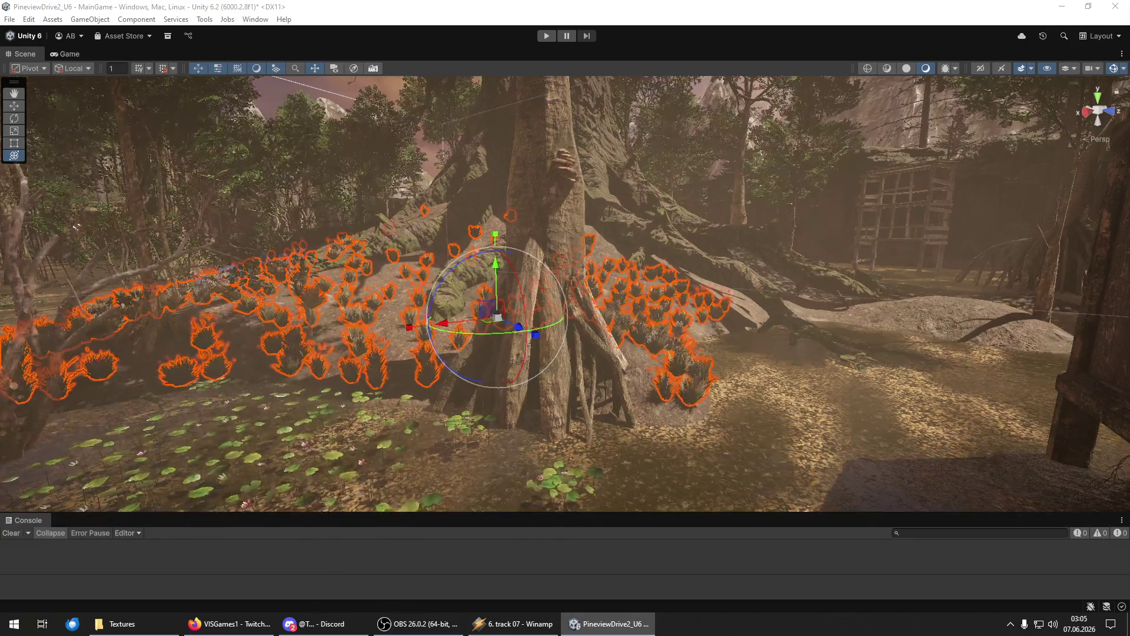
{"action": "mouse_move", "coordinate": [600, 364]}
{"action": "left_mouse_down"}
{"action": "mouse_move", "coordinate": [335, 387]}
{"action": "mouse_move", "coordinate": [431, 377]}
{"action": "left_mouse_up"}
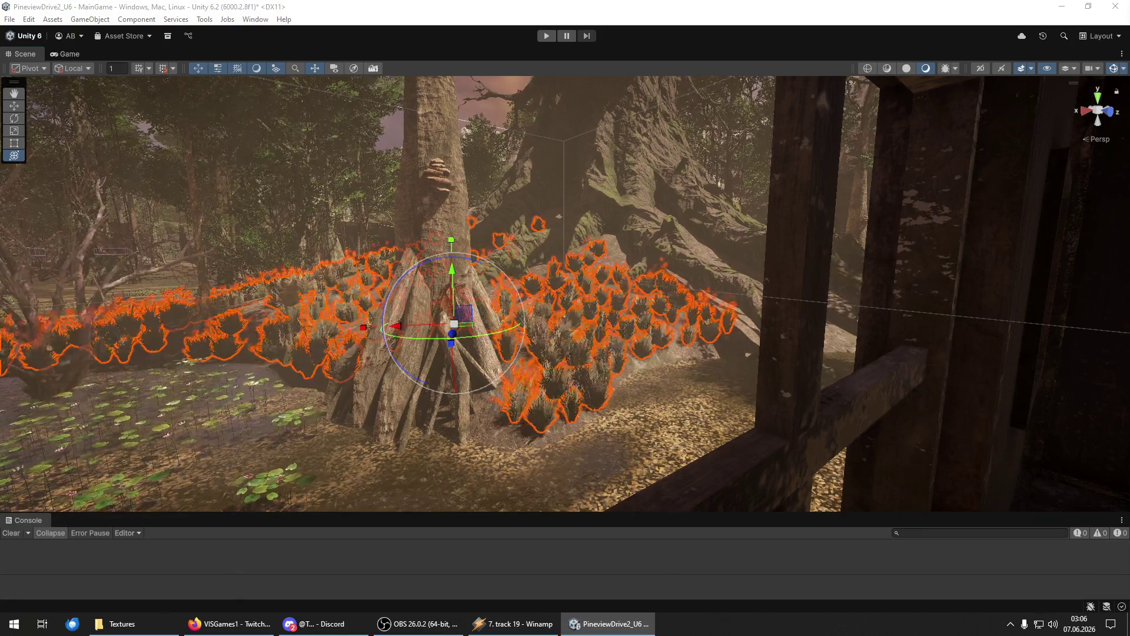
{"action": "mouse_move", "coordinate": [333, 380]}
{"action": "left_mouse_down"}
{"action": "mouse_move", "coordinate": [253, 386]}
{"action": "mouse_move", "coordinate": [173, 364]}
{"action": "mouse_move", "coordinate": [366, 250]}
{"action": "mouse_move", "coordinate": [112, 174]}
{"action": "mouse_move", "coordinate": [311, 365]}
{"action": "mouse_move", "coordinate": [434, 378]}
{"action": "left_mouse_up"}
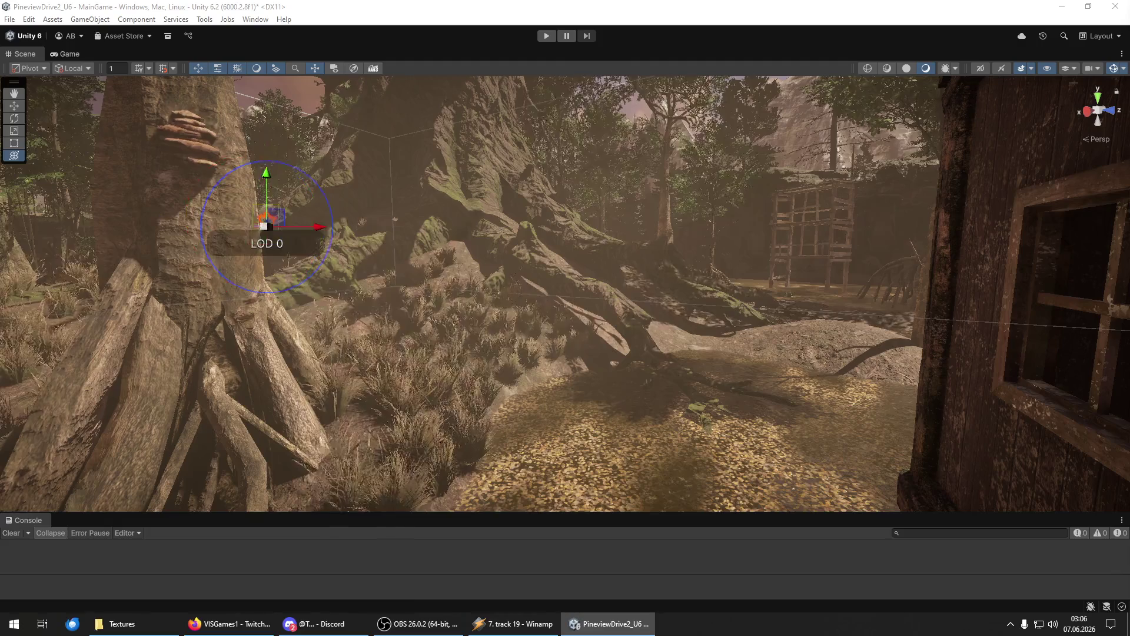
{"action": "left_click", "coordinate": [400, 377]}
{"action": "mouse_move", "coordinate": [404, 389]}
{"action": "left_mouse_down"}
{"action": "mouse_move", "coordinate": [323, 391]}
{"action": "mouse_move", "coordinate": [283, 376]}
{"action": "left_mouse_up"}
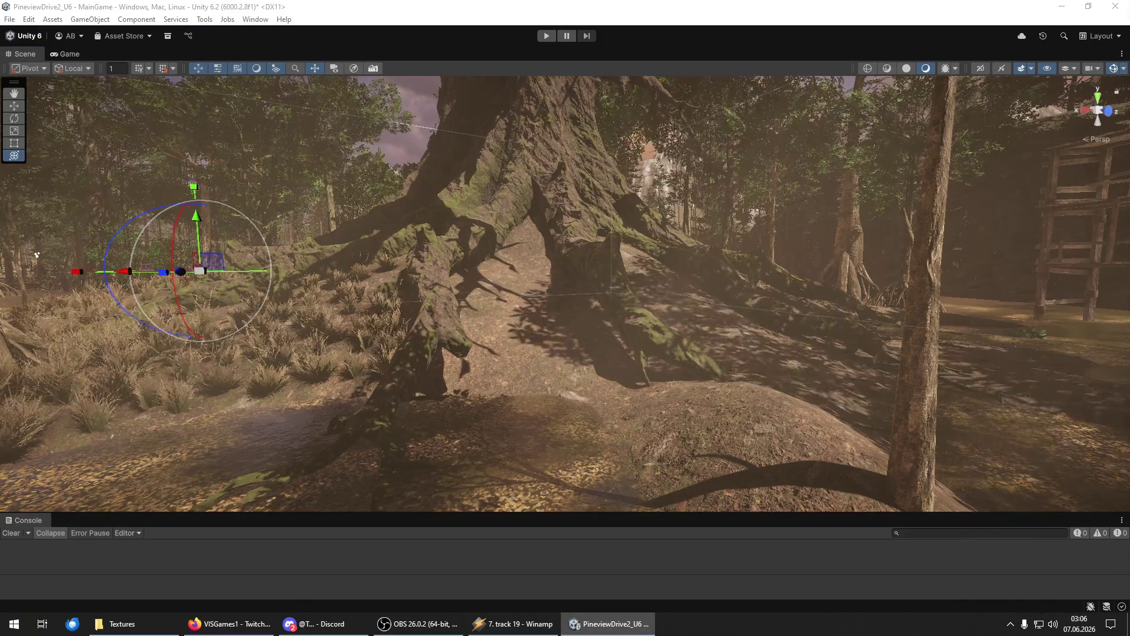
{"action": "scroll", "coordinate": [476, 347], "scroll_direction": "up", "scroll_amount": 3}
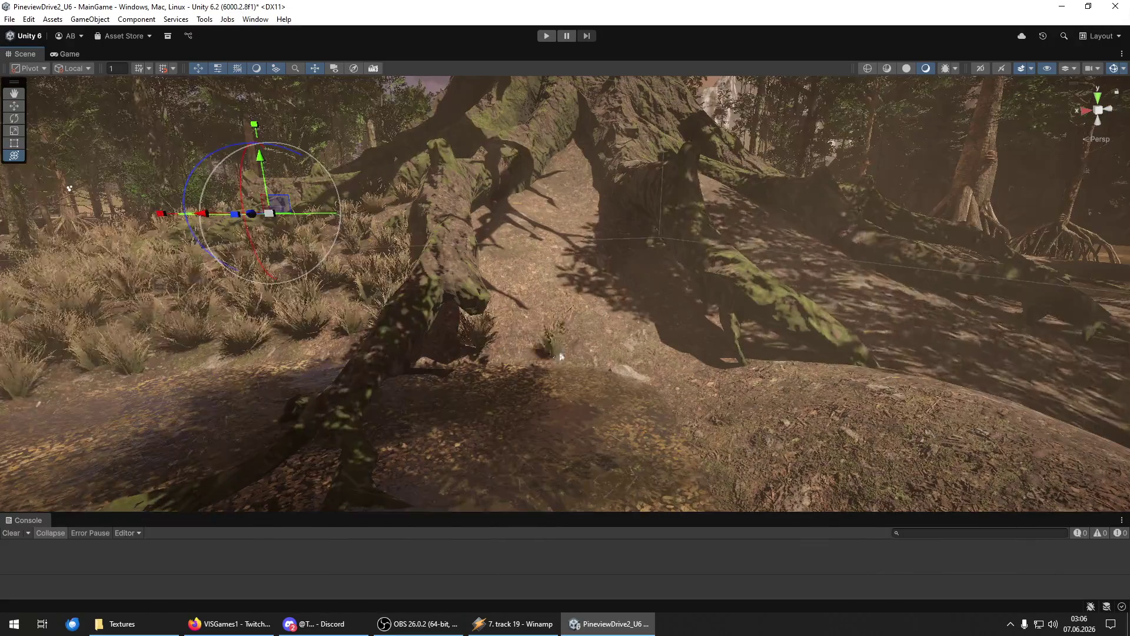
{"action": "scroll", "coordinate": [573, 288], "scroll_direction": "up", "scroll_amount": 3}
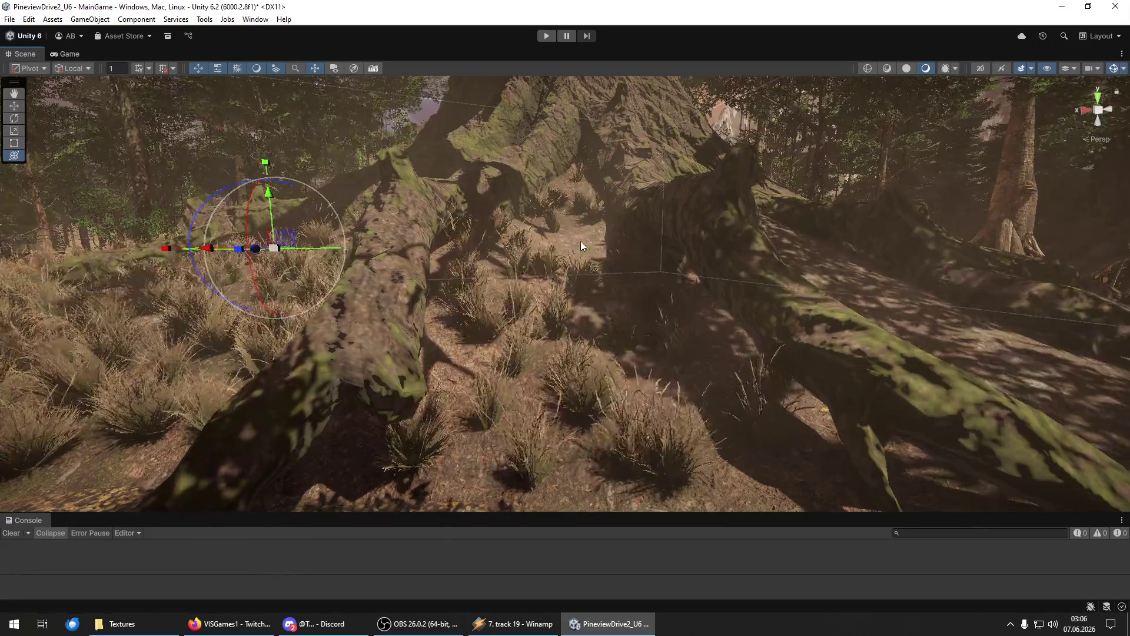
{"action": "mouse_move", "coordinate": [589, 258]}
{"action": "left_mouse_down"}
{"action": "mouse_move", "coordinate": [289, 391]}
{"action": "mouse_move", "coordinate": [252, 369]}
{"action": "mouse_move", "coordinate": [454, 390]}
{"action": "mouse_move", "coordinate": [472, 164]}
{"action": "left_mouse_up"}
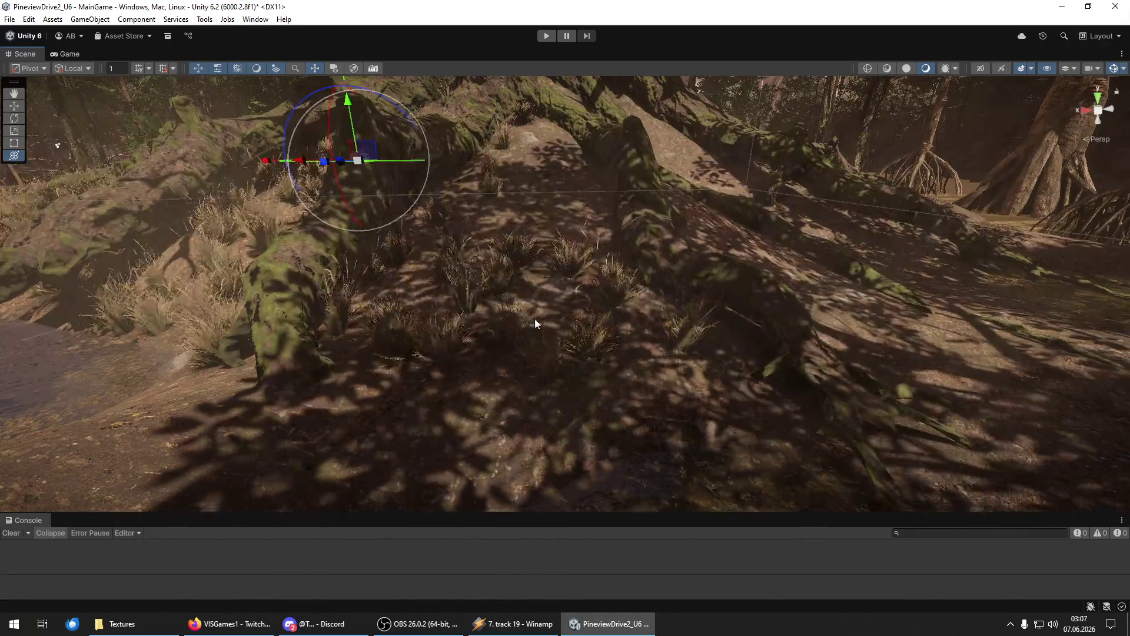
{"action": "mouse_move", "coordinate": [518, 233]}
{"action": "left_mouse_down"}
{"action": "mouse_move", "coordinate": [521, 76]}
{"action": "mouse_move", "coordinate": [553, 212]}
{"action": "mouse_move", "coordinate": [581, 220]}
{"action": "left_mouse_up"}
{"action": "mouse_move", "coordinate": [525, 166]}
{"action": "left_mouse_down"}
{"action": "mouse_move", "coordinate": [448, 356]}
{"action": "mouse_move", "coordinate": [396, 383]}
{"action": "mouse_move", "coordinate": [547, 371]}
{"action": "mouse_move", "coordinate": [583, 353]}
{"action": "mouse_move", "coordinate": [602, 336]}
{"action": "mouse_move", "coordinate": [625, 265]}
{"action": "mouse_move", "coordinate": [697, 416]}
{"action": "mouse_move", "coordinate": [805, 424]}
{"action": "mouse_move", "coordinate": [613, 443]}
{"action": "mouse_move", "coordinate": [496, 327]}
{"action": "left_mouse_up"}
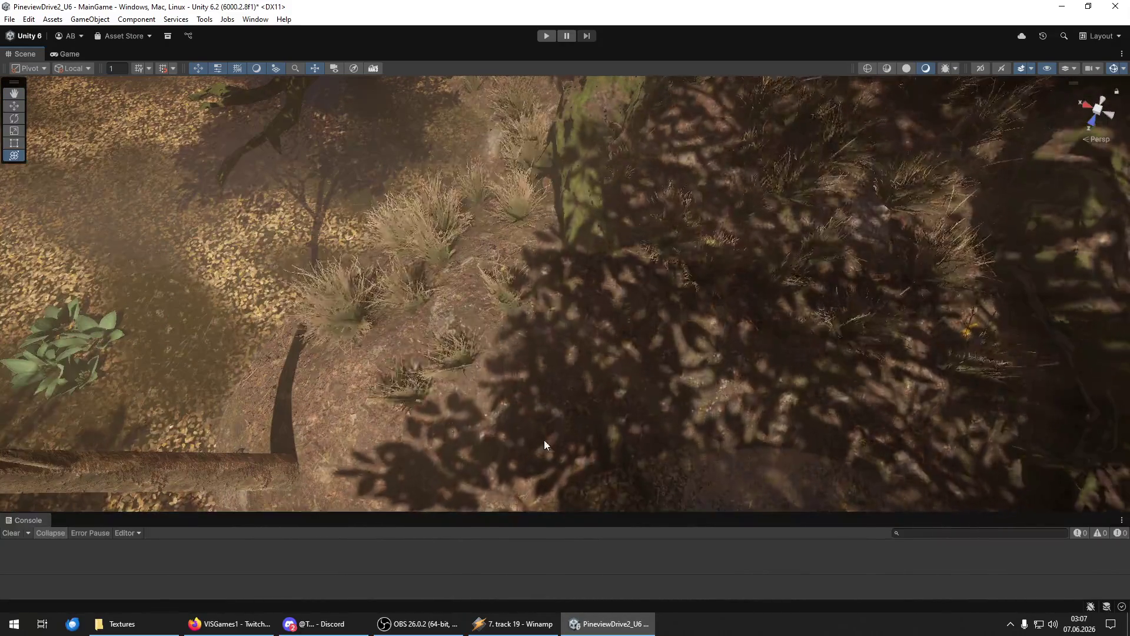
{"action": "mouse_move", "coordinate": [692, 393]}
{"action": "left_mouse_down"}
{"action": "mouse_move", "coordinate": [809, 378]}
{"action": "mouse_move", "coordinate": [691, 320]}
{"action": "mouse_move", "coordinate": [542, 328]}
{"action": "mouse_move", "coordinate": [664, 389]}
{"action": "mouse_move", "coordinate": [497, 454]}
{"action": "mouse_move", "coordinate": [581, 404]}
{"action": "mouse_move", "coordinate": [406, 360]}
{"action": "mouse_move", "coordinate": [451, 329]}
{"action": "mouse_move", "coordinate": [471, 271]}
{"action": "mouse_move", "coordinate": [553, 259]}
{"action": "mouse_move", "coordinate": [464, 305]}
{"action": "mouse_move", "coordinate": [732, 292]}
{"action": "mouse_move", "coordinate": [639, 252]}
{"action": "left_mouse_up"}
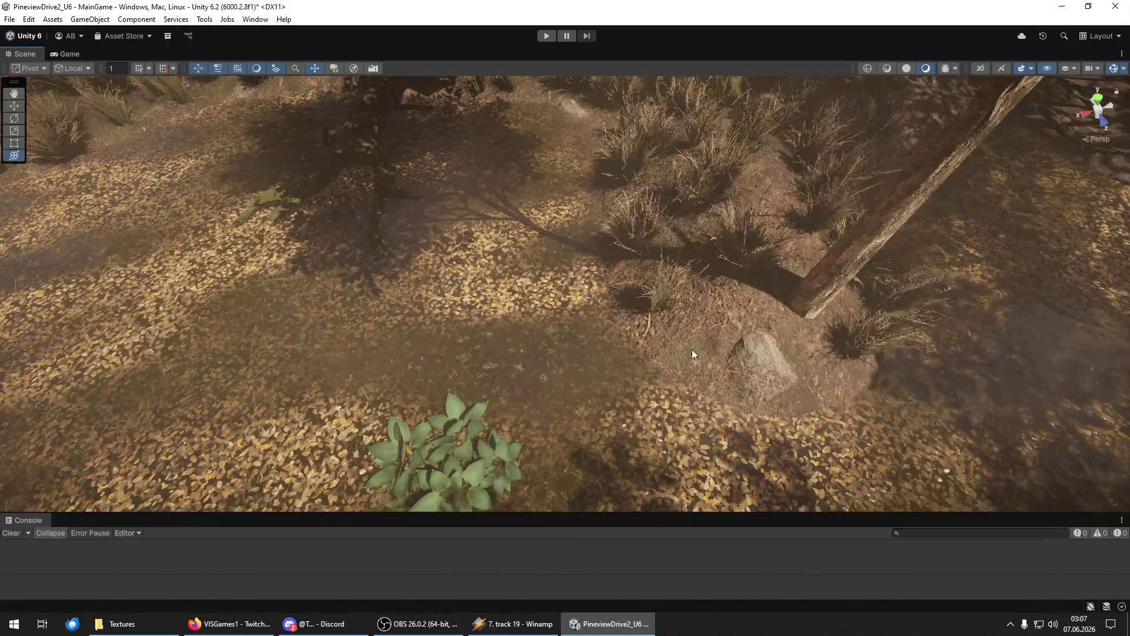
{"action": "mouse_move", "coordinate": [761, 280]}
{"action": "left_mouse_down"}
{"action": "mouse_move", "coordinate": [769, 255]}
{"action": "mouse_move", "coordinate": [638, 245]}
{"action": "mouse_move", "coordinate": [570, 255]}
{"action": "mouse_move", "coordinate": [570, 322]}
{"action": "mouse_move", "coordinate": [592, 220]}
{"action": "mouse_move", "coordinate": [727, 243]}
{"action": "mouse_move", "coordinate": [655, 168]}
{"action": "mouse_move", "coordinate": [580, 192]}
{"action": "mouse_move", "coordinate": [646, 396]}
{"action": "mouse_move", "coordinate": [643, 459]}
{"action": "mouse_move", "coordinate": [635, 212]}
{"action": "mouse_move", "coordinate": [714, 253]}
{"action": "mouse_move", "coordinate": [722, 240]}
{"action": "mouse_move", "coordinate": [711, 299]}
{"action": "mouse_move", "coordinate": [472, 339]}
{"action": "mouse_move", "coordinate": [347, 397]}
{"action": "mouse_move", "coordinate": [329, 457]}
{"action": "mouse_move", "coordinate": [517, 285]}
{"action": "mouse_move", "coordinate": [348, 383]}
{"action": "mouse_move", "coordinate": [449, 457]}
{"action": "mouse_move", "coordinate": [390, 337]}
{"action": "left_mouse_up"}
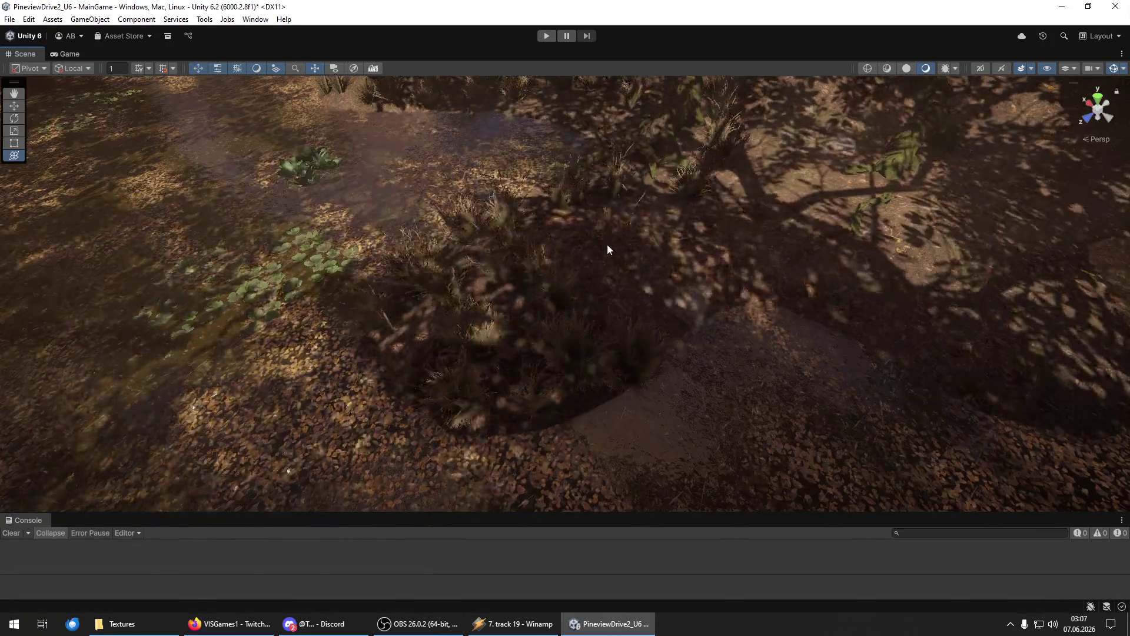
{"action": "scroll", "coordinate": [677, 256], "scroll_direction": "up", "scroll_amount": 3}
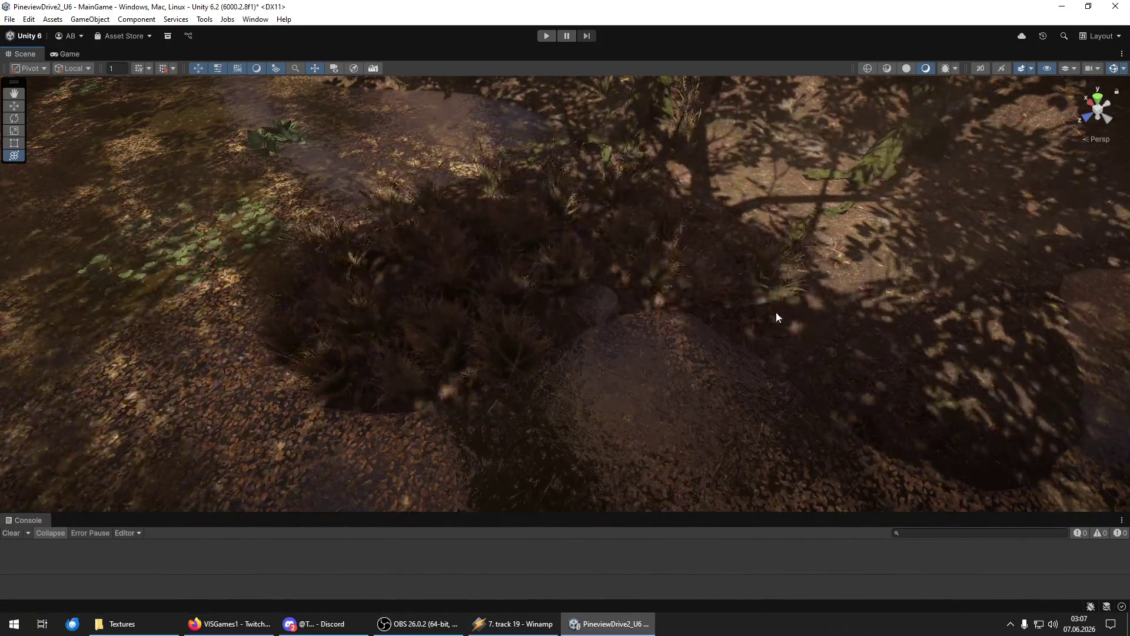
{"action": "scroll", "coordinate": [708, 275], "scroll_direction": "up", "scroll_amount": 3}
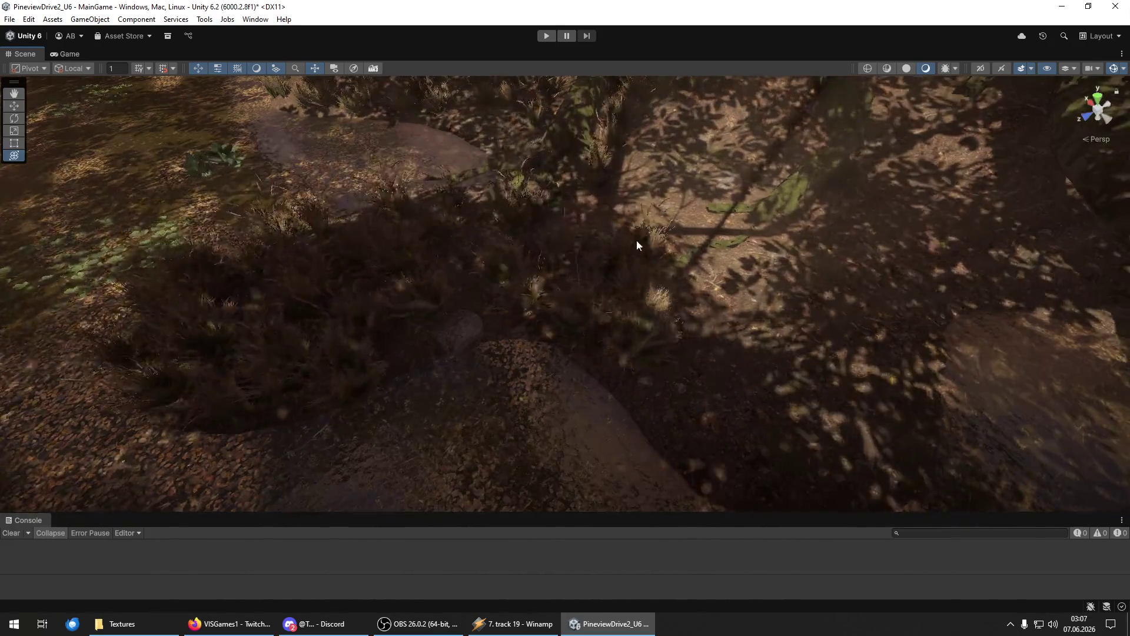
{"action": "scroll", "coordinate": [648, 191], "scroll_direction": "down", "scroll_amount": 3}
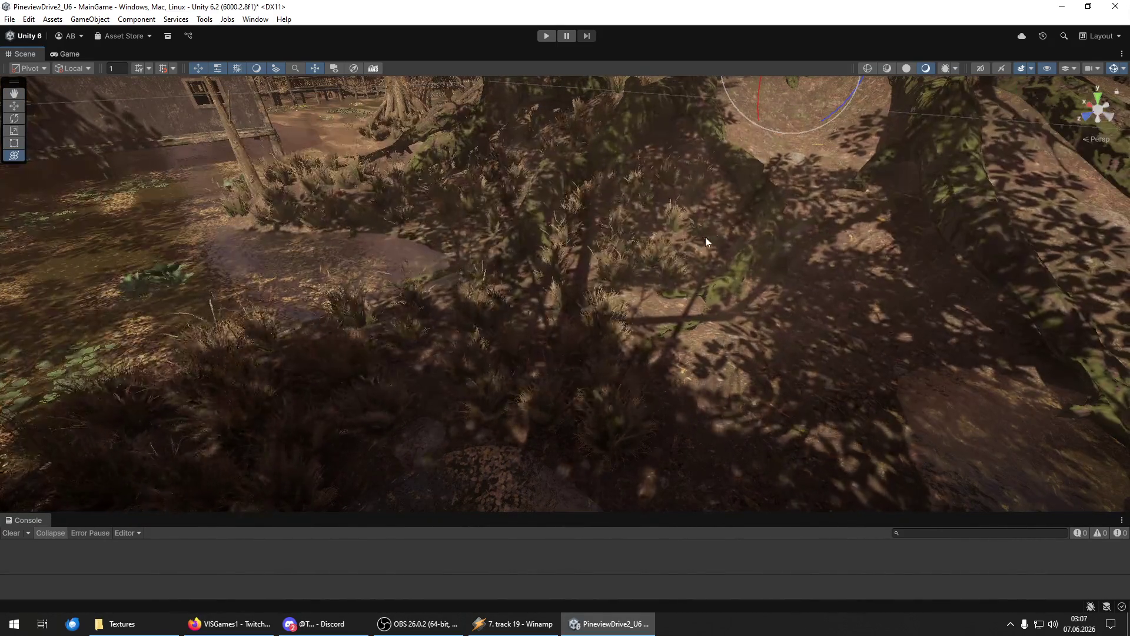
Fly the view around the big tree's trunk and mossy roots below the cabin.
{"action": "mouse_move", "coordinate": [648, 423]}
{"action": "left_mouse_down"}
{"action": "mouse_move", "coordinate": [694, 457]}
{"action": "mouse_move", "coordinate": [724, 350]}
{"action": "mouse_move", "coordinate": [525, 375]}
{"action": "left_mouse_up"}
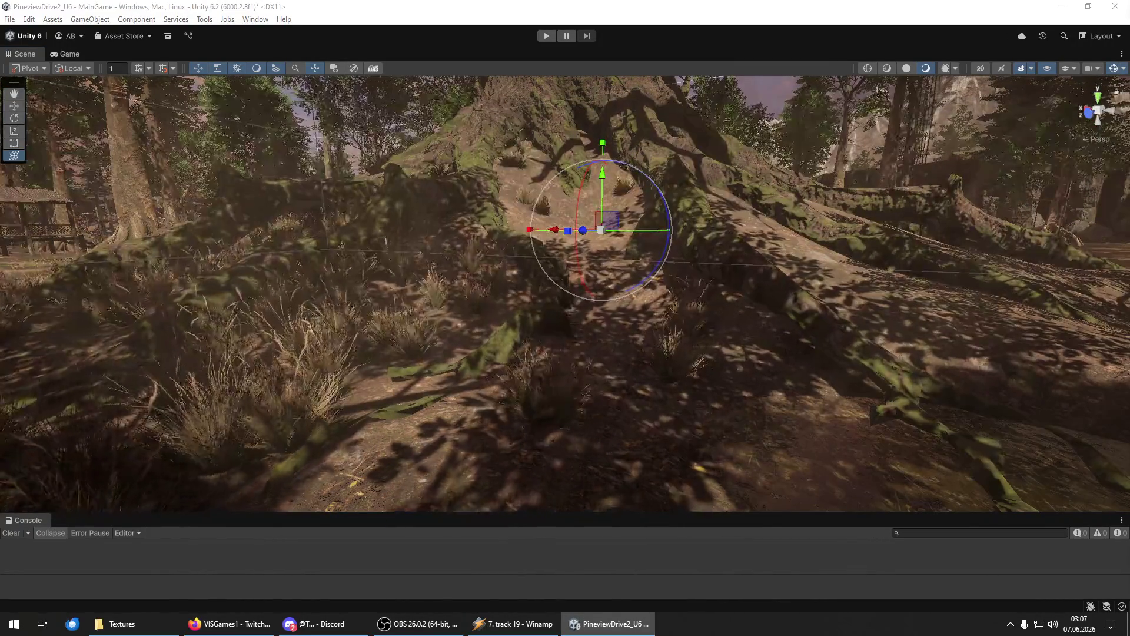
{"action": "scroll", "coordinate": [958, 348], "scroll_direction": "down", "scroll_amount": 3}
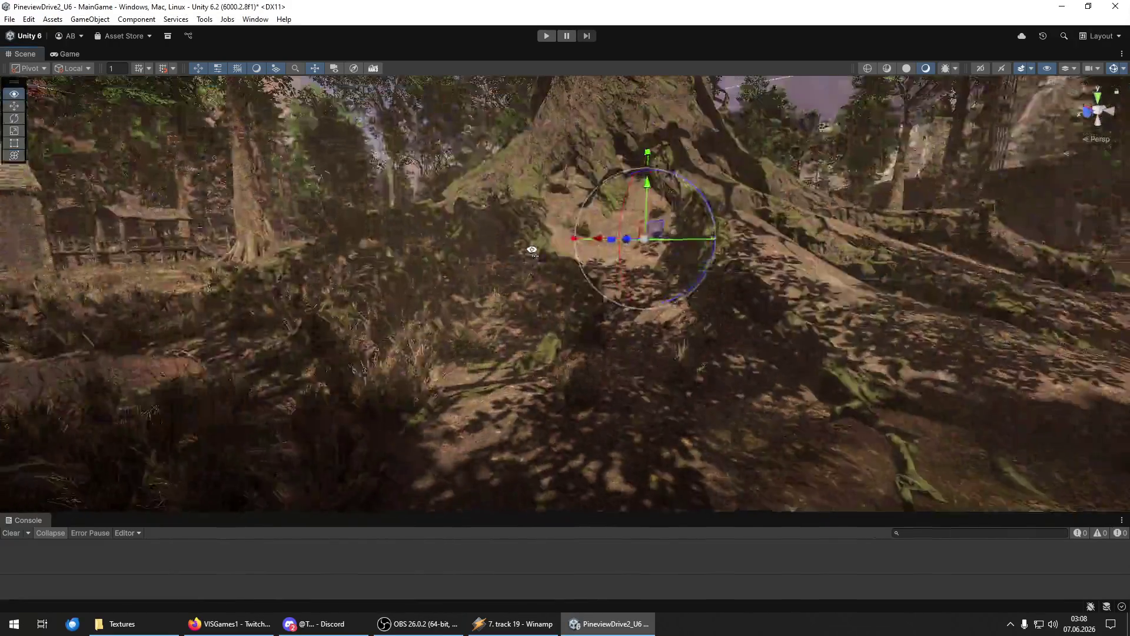
{"action": "left_click_drag", "start_coordinate": [958, 348], "coordinate": [1118, 337]}
{"action": "mouse_move", "coordinate": [444, 336]}
{"action": "left_mouse_down"}
{"action": "mouse_move", "coordinate": [459, 387]}
{"action": "mouse_move", "coordinate": [1128, 270]}
{"action": "left_mouse_up"}
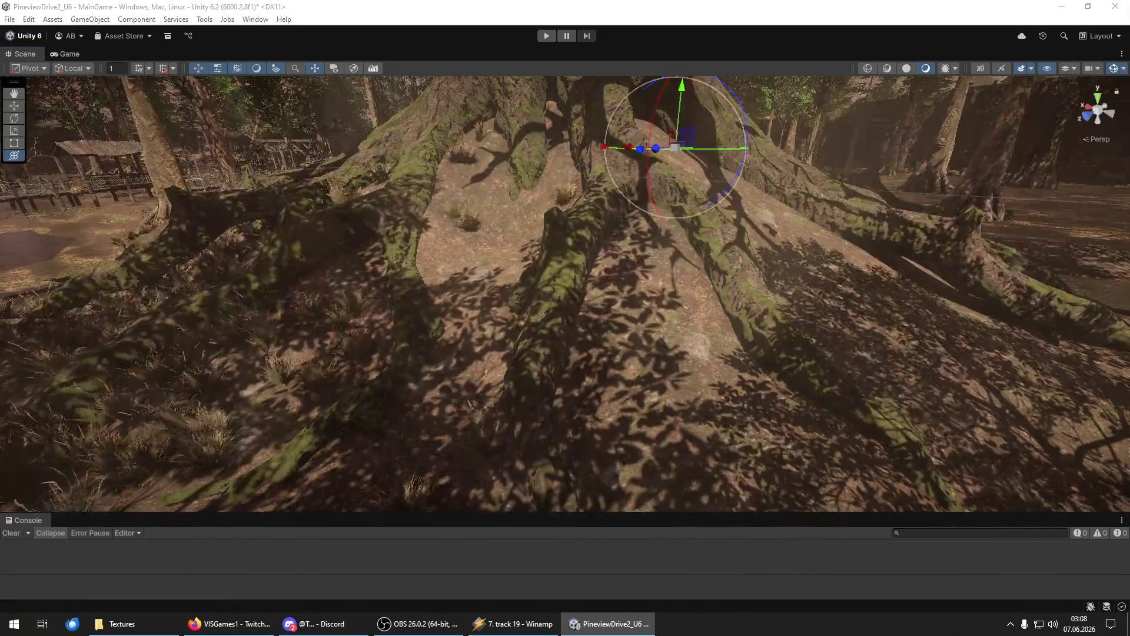
{"action": "mouse_move", "coordinate": [530, 247]}
{"action": "left_mouse_down"}
{"action": "mouse_move", "coordinate": [517, 204]}
{"action": "mouse_move", "coordinate": [446, 270]}
{"action": "mouse_move", "coordinate": [471, 282]}
{"action": "mouse_move", "coordinate": [503, 267]}
{"action": "mouse_move", "coordinate": [519, 220]}
{"action": "mouse_move", "coordinate": [542, 276]}
{"action": "mouse_move", "coordinate": [520, 359]}
{"action": "mouse_move", "coordinate": [604, 179]}
{"action": "left_mouse_up"}
{"action": "mouse_move", "coordinate": [540, 253]}
{"action": "left_mouse_down"}
{"action": "mouse_move", "coordinate": [504, 351]}
{"action": "mouse_move", "coordinate": [524, 238]}
{"action": "mouse_move", "coordinate": [509, 303]}
{"action": "left_mouse_up"}
{"action": "mouse_move", "coordinate": [463, 358]}
{"action": "left_mouse_down"}
{"action": "mouse_move", "coordinate": [390, 419]}
{"action": "mouse_move", "coordinate": [417, 459]}
{"action": "mouse_move", "coordinate": [499, 365]}
{"action": "mouse_move", "coordinate": [452, 451]}
{"action": "mouse_move", "coordinate": [555, 409]}
{"action": "mouse_move", "coordinate": [599, 343]}
{"action": "mouse_move", "coordinate": [450, 462]}
{"action": "mouse_move", "coordinate": [474, 387]}
{"action": "mouse_move", "coordinate": [379, 482]}
{"action": "mouse_move", "coordinate": [383, 370]}
{"action": "mouse_move", "coordinate": [470, 315]}
{"action": "mouse_move", "coordinate": [353, 303]}
{"action": "mouse_move", "coordinate": [547, 295]}
{"action": "mouse_move", "coordinate": [581, 331]}
{"action": "mouse_move", "coordinate": [597, 286]}
{"action": "left_mouse_up"}
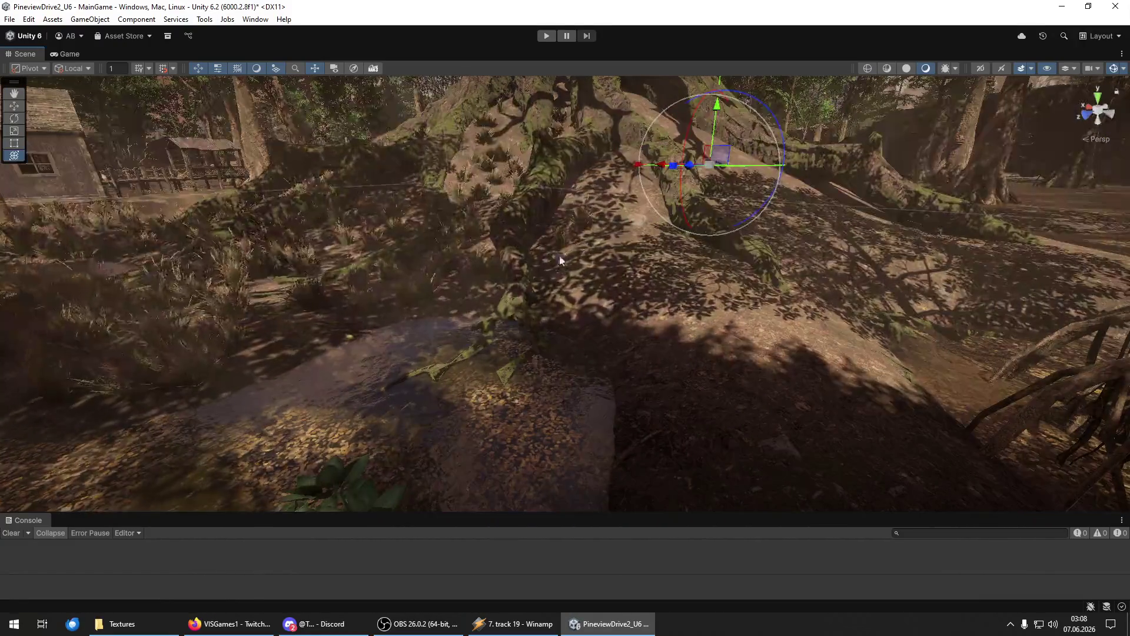
{"action": "mouse_move", "coordinate": [668, 404]}
{"action": "left_mouse_down"}
{"action": "mouse_move", "coordinate": [523, 377]}
{"action": "mouse_move", "coordinate": [475, 405]}
{"action": "left_mouse_up"}
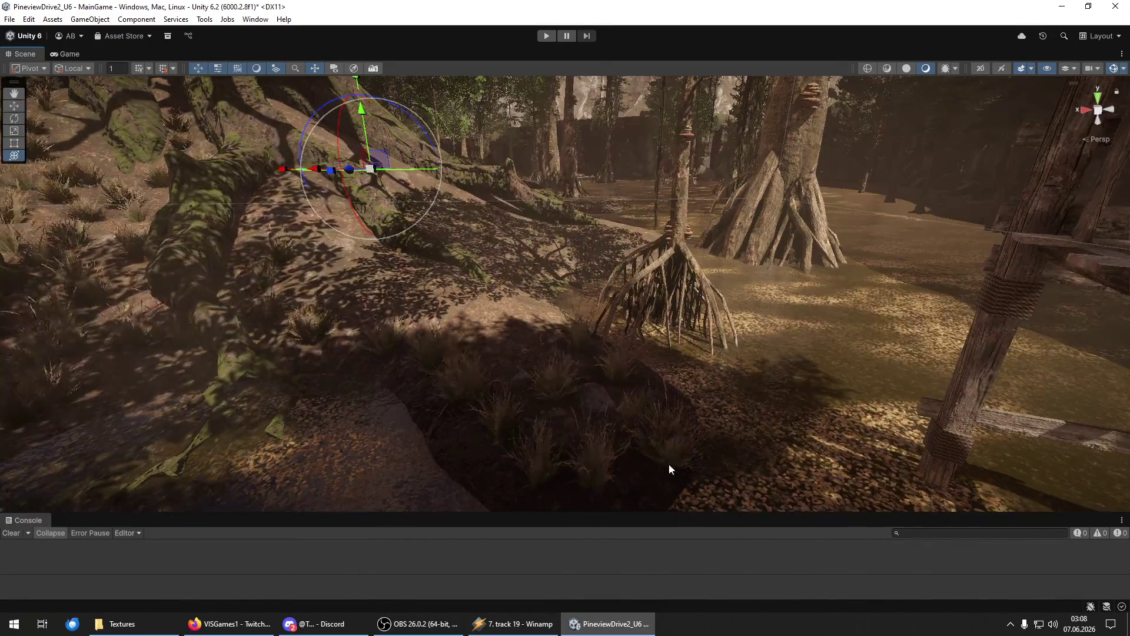
{"action": "mouse_move", "coordinate": [459, 454]}
{"action": "left_mouse_down"}
{"action": "mouse_move", "coordinate": [489, 355]}
{"action": "mouse_move", "coordinate": [341, 429]}
{"action": "mouse_move", "coordinate": [436, 484]}
{"action": "left_mouse_up"}
{"action": "mouse_move", "coordinate": [507, 324]}
{"action": "left_mouse_down"}
{"action": "mouse_move", "coordinate": [515, 298]}
{"action": "mouse_move", "coordinate": [467, 361]}
{"action": "mouse_move", "coordinate": [506, 424]}
{"action": "mouse_move", "coordinate": [583, 358]}
{"action": "mouse_move", "coordinate": [451, 359]}
{"action": "mouse_move", "coordinate": [474, 253]}
{"action": "mouse_move", "coordinate": [442, 273]}
{"action": "mouse_move", "coordinate": [607, 251]}
{"action": "mouse_move", "coordinate": [588, 247]}
{"action": "mouse_move", "coordinate": [669, 284]}
{"action": "mouse_move", "coordinate": [630, 416]}
{"action": "mouse_move", "coordinate": [434, 327]}
{"action": "mouse_move", "coordinate": [629, 273]}
{"action": "mouse_move", "coordinate": [478, 197]}
{"action": "left_mouse_up"}
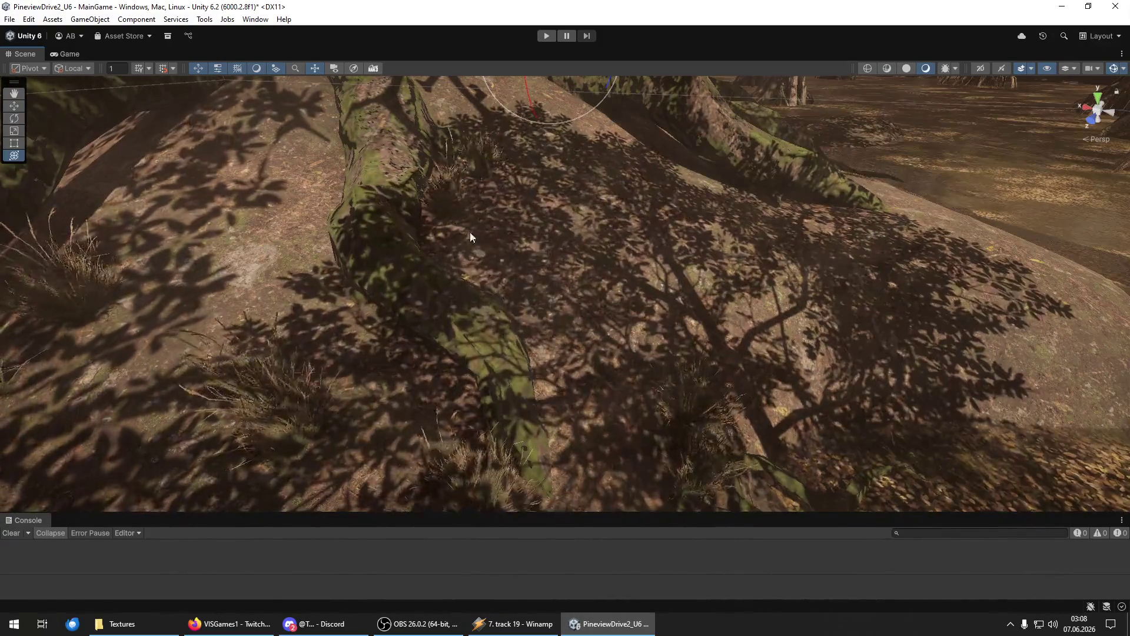
Swing around the roots toward the cabin and plant grass clumps on the ground there.
{"action": "mouse_move", "coordinate": [604, 433]}
{"action": "left_mouse_down"}
{"action": "mouse_move", "coordinate": [281, 342]}
{"action": "mouse_move", "coordinate": [396, 151]}
{"action": "mouse_move", "coordinate": [343, 245]}
{"action": "mouse_move", "coordinate": [386, 340]}
{"action": "mouse_move", "coordinate": [313, 365]}
{"action": "left_mouse_up"}
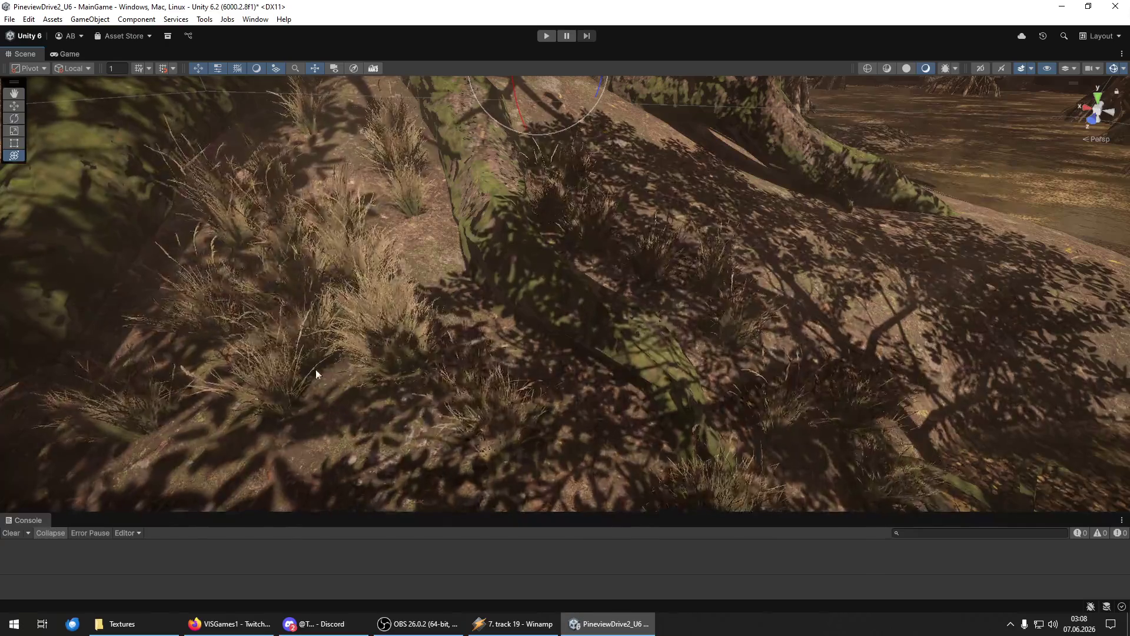
{"action": "mouse_move", "coordinate": [350, 465]}
{"action": "left_mouse_down"}
{"action": "mouse_move", "coordinate": [366, 287]}
{"action": "mouse_move", "coordinate": [335, 373]}
{"action": "mouse_move", "coordinate": [435, 333]}
{"action": "left_mouse_up"}
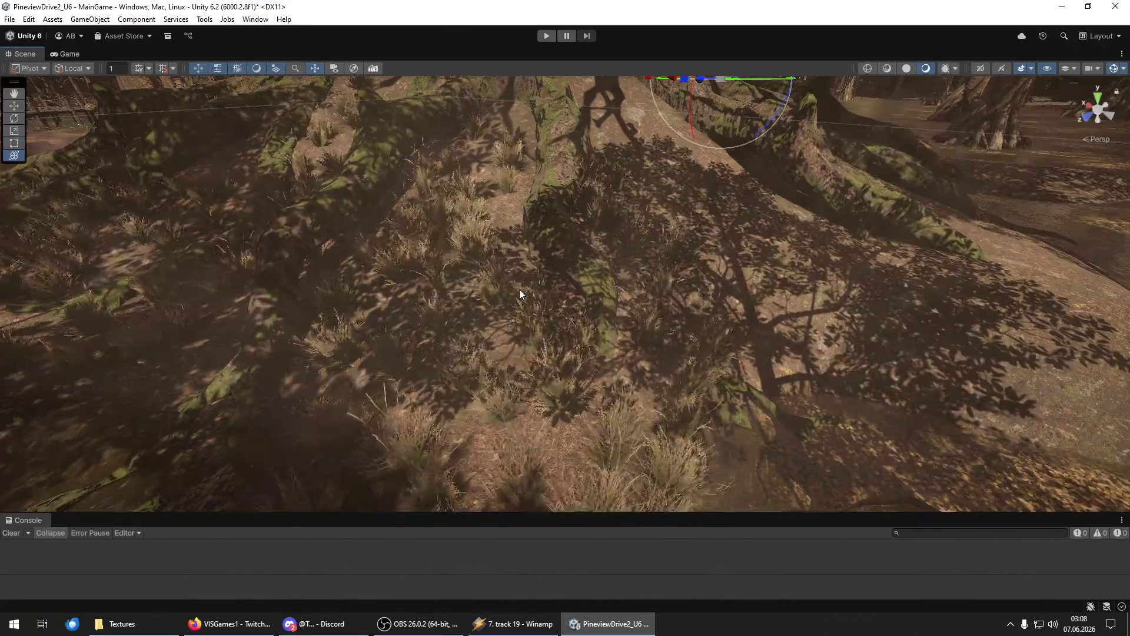
{"action": "mouse_move", "coordinate": [656, 285]}
{"action": "left_mouse_down"}
{"action": "mouse_move", "coordinate": [978, 295]}
{"action": "mouse_move", "coordinate": [812, 318]}
{"action": "left_mouse_up"}
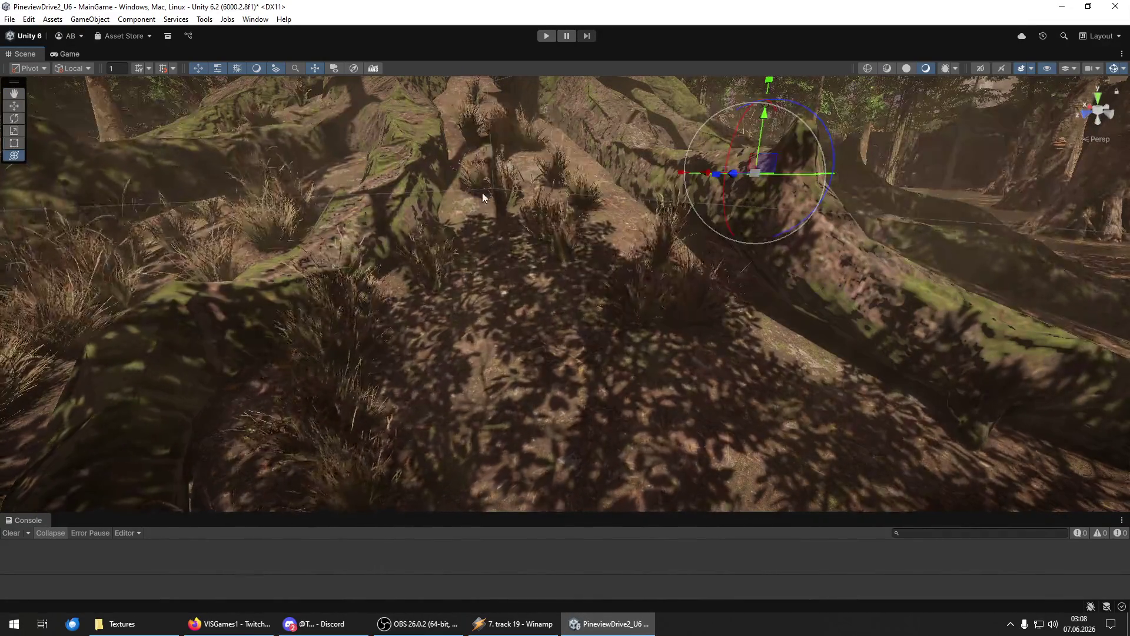
{"action": "mouse_move", "coordinate": [512, 312]}
{"action": "left_mouse_down"}
{"action": "mouse_move", "coordinate": [656, 449]}
{"action": "mouse_move", "coordinate": [464, 310]}
{"action": "left_mouse_up"}
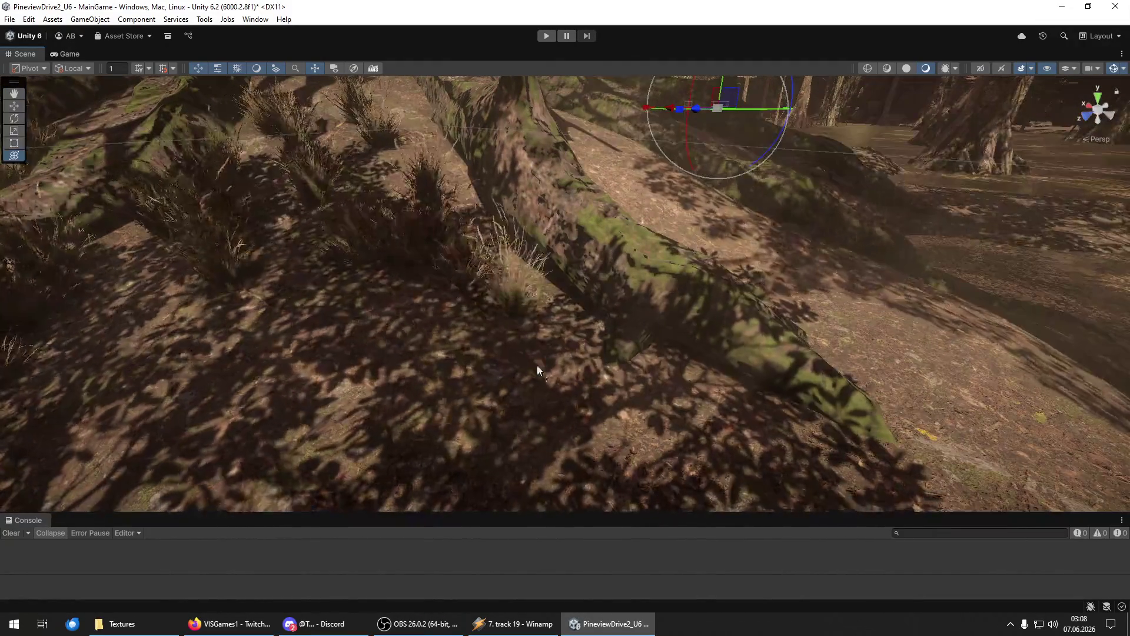
{"action": "left_click_drag", "start_coordinate": [739, 475], "coordinate": [497, 297]}
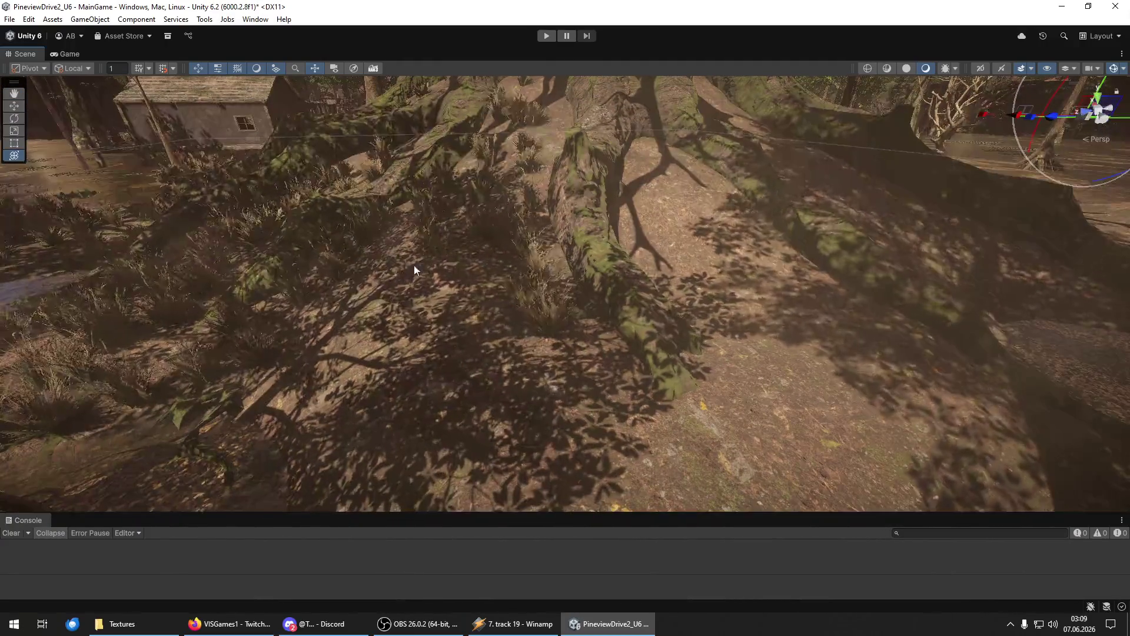
{"action": "left_click", "coordinate": [461, 465]}
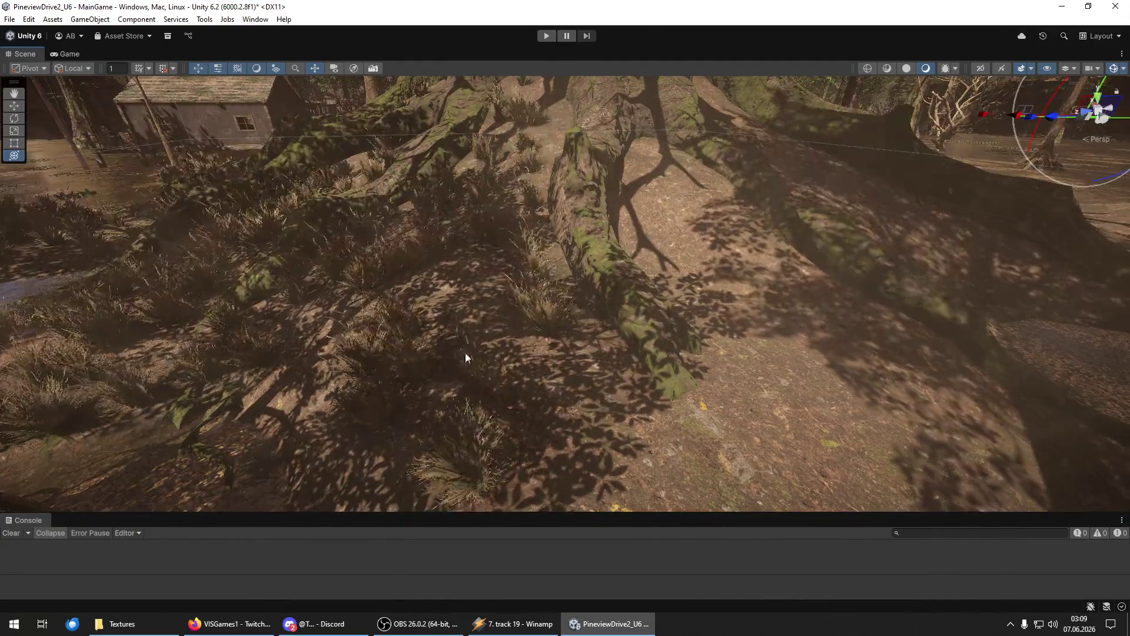
Plant another grass clump and paint a strip of clumps across the ground.
{"action": "left_click", "coordinate": [647, 472]}
{"action": "mouse_move", "coordinate": [646, 471]}
{"action": "left_mouse_down"}
{"action": "mouse_move", "coordinate": [542, 446]}
{"action": "mouse_move", "coordinate": [399, 238]}
{"action": "mouse_move", "coordinate": [434, 409]}
{"action": "mouse_move", "coordinate": [426, 304]}
{"action": "mouse_move", "coordinate": [462, 355]}
{"action": "mouse_move", "coordinate": [644, 383]}
{"action": "mouse_move", "coordinate": [567, 330]}
{"action": "mouse_move", "coordinate": [631, 256]}
{"action": "mouse_move", "coordinate": [688, 228]}
{"action": "mouse_move", "coordinate": [580, 164]}
{"action": "left_mouse_up"}
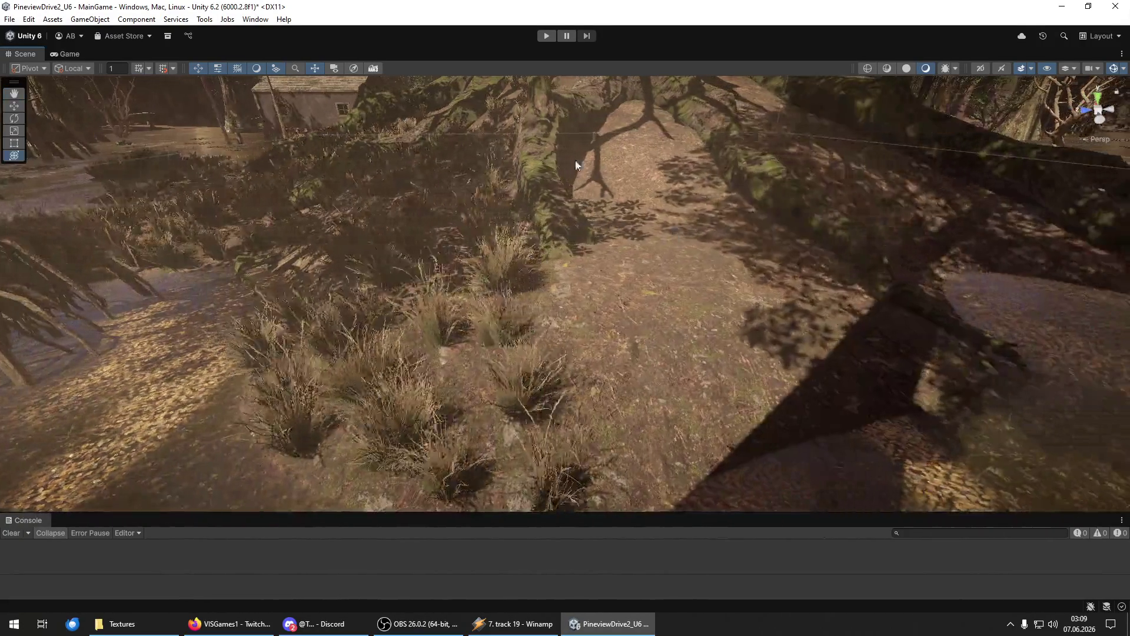
{"action": "mouse_move", "coordinate": [622, 253]}
{"action": "left_mouse_down"}
{"action": "mouse_move", "coordinate": [620, 469]}
{"action": "mouse_move", "coordinate": [674, 273]}
{"action": "mouse_move", "coordinate": [634, 167]}
{"action": "mouse_move", "coordinate": [704, 192]}
{"action": "mouse_move", "coordinate": [827, 331]}
{"action": "mouse_move", "coordinate": [786, 410]}
{"action": "mouse_move", "coordinate": [724, 365]}
{"action": "mouse_move", "coordinate": [934, 376]}
{"action": "mouse_move", "coordinate": [655, 222]}
{"action": "mouse_move", "coordinate": [549, 232]}
{"action": "mouse_move", "coordinate": [840, 245]}
{"action": "mouse_move", "coordinate": [752, 197]}
{"action": "mouse_move", "coordinate": [812, 222]}
{"action": "mouse_move", "coordinate": [951, 222]}
{"action": "mouse_move", "coordinate": [771, 362]}
{"action": "mouse_move", "coordinate": [621, 343]}
{"action": "mouse_move", "coordinate": [550, 313]}
{"action": "mouse_move", "coordinate": [623, 376]}
{"action": "mouse_move", "coordinate": [728, 239]}
{"action": "mouse_move", "coordinate": [628, 331]}
{"action": "mouse_move", "coordinate": [573, 358]}
{"action": "mouse_move", "coordinate": [542, 244]}
{"action": "mouse_move", "coordinate": [487, 335]}
{"action": "mouse_move", "coordinate": [505, 189]}
{"action": "mouse_move", "coordinate": [502, 265]}
{"action": "mouse_move", "coordinate": [592, 216]}
{"action": "mouse_move", "coordinate": [537, 280]}
{"action": "mouse_move", "coordinate": [704, 225]}
{"action": "mouse_move", "coordinate": [697, 184]}
{"action": "mouse_move", "coordinate": [895, 255]}
{"action": "mouse_move", "coordinate": [823, 295]}
{"action": "mouse_move", "coordinate": [744, 221]}
{"action": "left_mouse_up"}
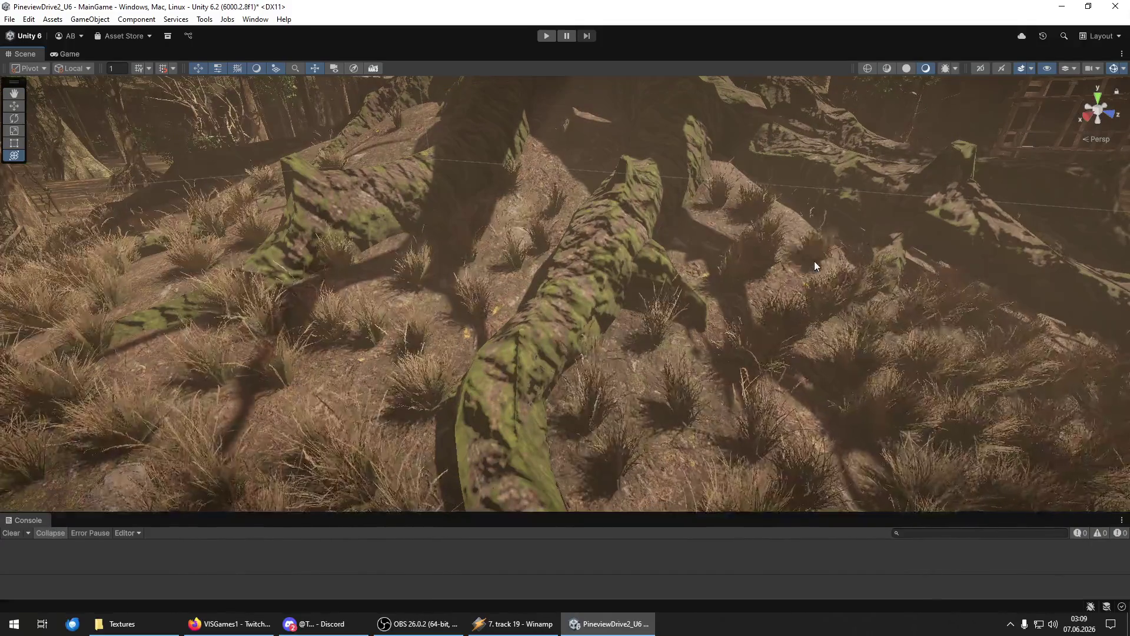
Fly around the trunks and leaf-litter ground to inspect the newly grassed area.
{"action": "mouse_move", "coordinate": [452, 327]}
{"action": "left_mouse_down"}
{"action": "mouse_move", "coordinate": [312, 330]}
{"action": "mouse_move", "coordinate": [799, 413]}
{"action": "mouse_move", "coordinate": [503, 388]}
{"action": "mouse_move", "coordinate": [447, 478]}
{"action": "mouse_move", "coordinate": [388, 355]}
{"action": "mouse_move", "coordinate": [504, 236]}
{"action": "mouse_move", "coordinate": [665, 115]}
{"action": "mouse_move", "coordinate": [595, 176]}
{"action": "mouse_move", "coordinate": [585, 269]}
{"action": "mouse_move", "coordinate": [432, 370]}
{"action": "mouse_move", "coordinate": [492, 383]}
{"action": "mouse_move", "coordinate": [790, 311]}
{"action": "left_mouse_up"}
{"action": "mouse_move", "coordinate": [653, 139]}
{"action": "left_mouse_down"}
{"action": "mouse_move", "coordinate": [383, 139]}
{"action": "mouse_move", "coordinate": [557, 239]}
{"action": "mouse_move", "coordinate": [694, 158]}
{"action": "left_mouse_up"}
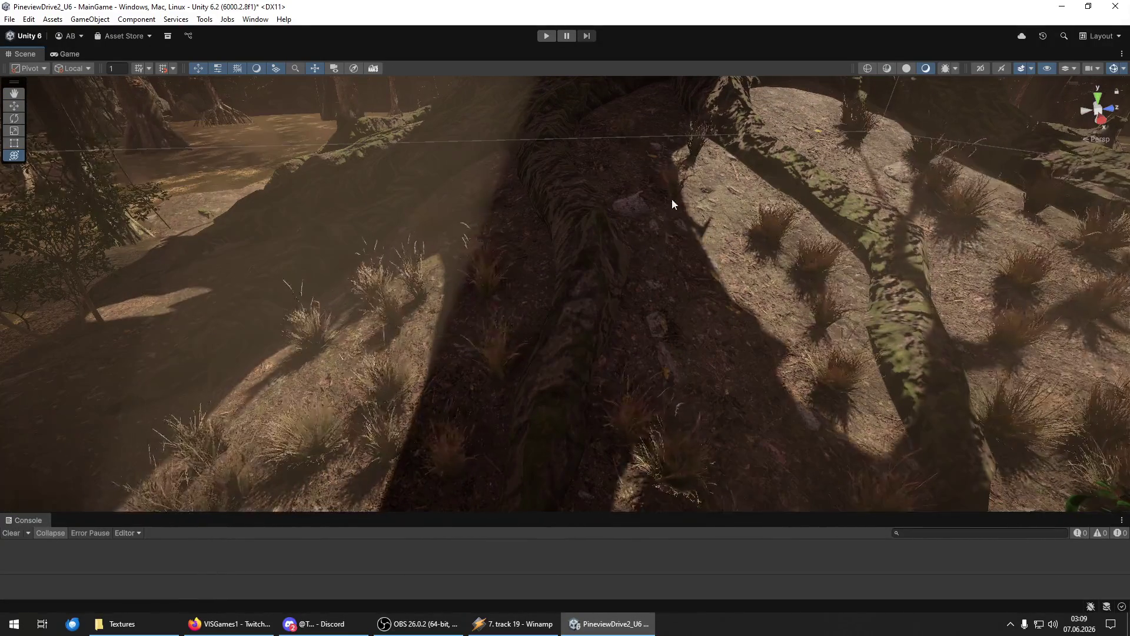
{"action": "mouse_move", "coordinate": [741, 248]}
{"action": "left_mouse_down"}
{"action": "mouse_move", "coordinate": [777, 416]}
{"action": "mouse_move", "coordinate": [732, 459]}
{"action": "mouse_move", "coordinate": [328, 429]}
{"action": "mouse_move", "coordinate": [449, 290]}
{"action": "mouse_move", "coordinate": [656, 285]}
{"action": "mouse_move", "coordinate": [682, 203]}
{"action": "left_mouse_up"}
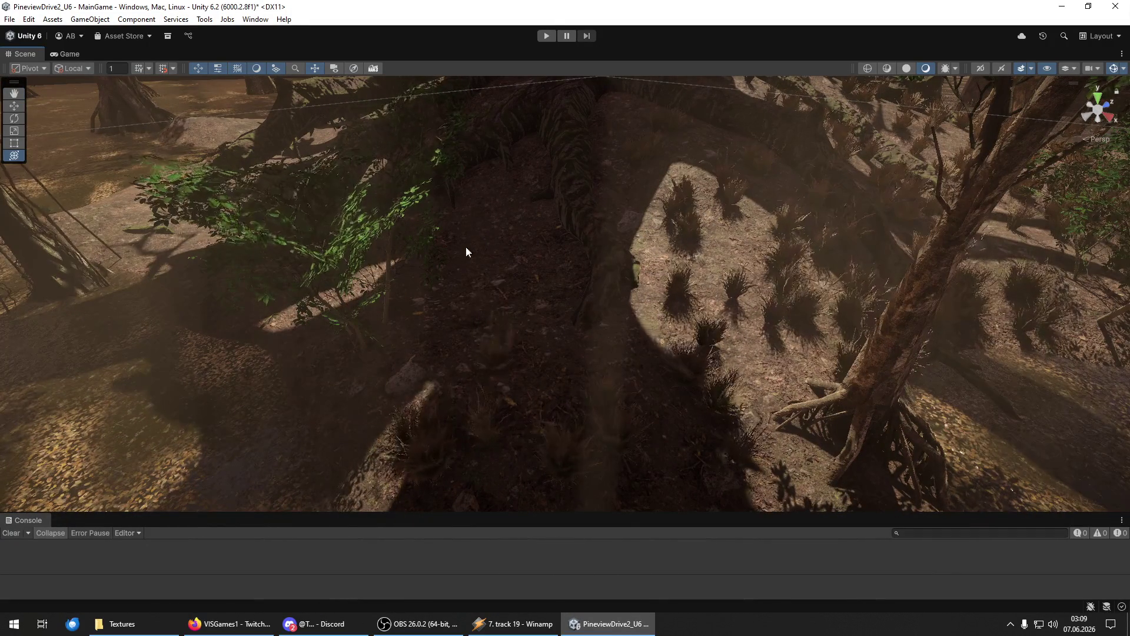
{"action": "mouse_move", "coordinate": [517, 348]}
{"action": "left_mouse_down"}
{"action": "mouse_move", "coordinate": [338, 393]}
{"action": "mouse_move", "coordinate": [380, 416]}
{"action": "mouse_move", "coordinate": [636, 384]}
{"action": "left_mouse_up"}
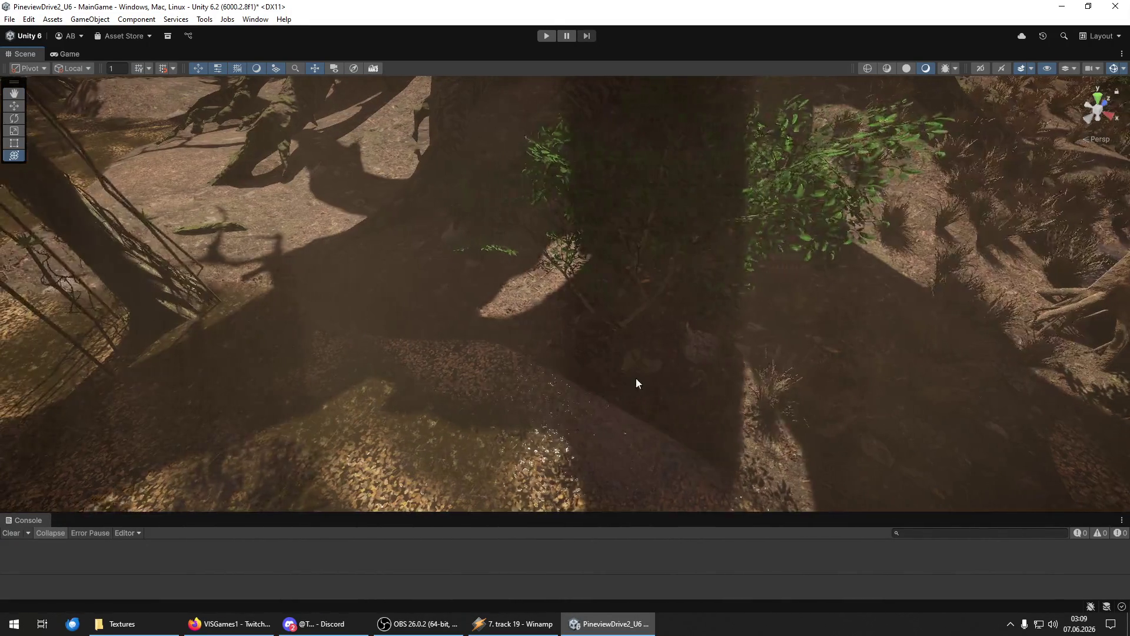
{"action": "mouse_move", "coordinate": [429, 308]}
{"action": "left_mouse_down"}
{"action": "mouse_move", "coordinate": [313, 285]}
{"action": "mouse_move", "coordinate": [418, 294]}
{"action": "left_mouse_up"}
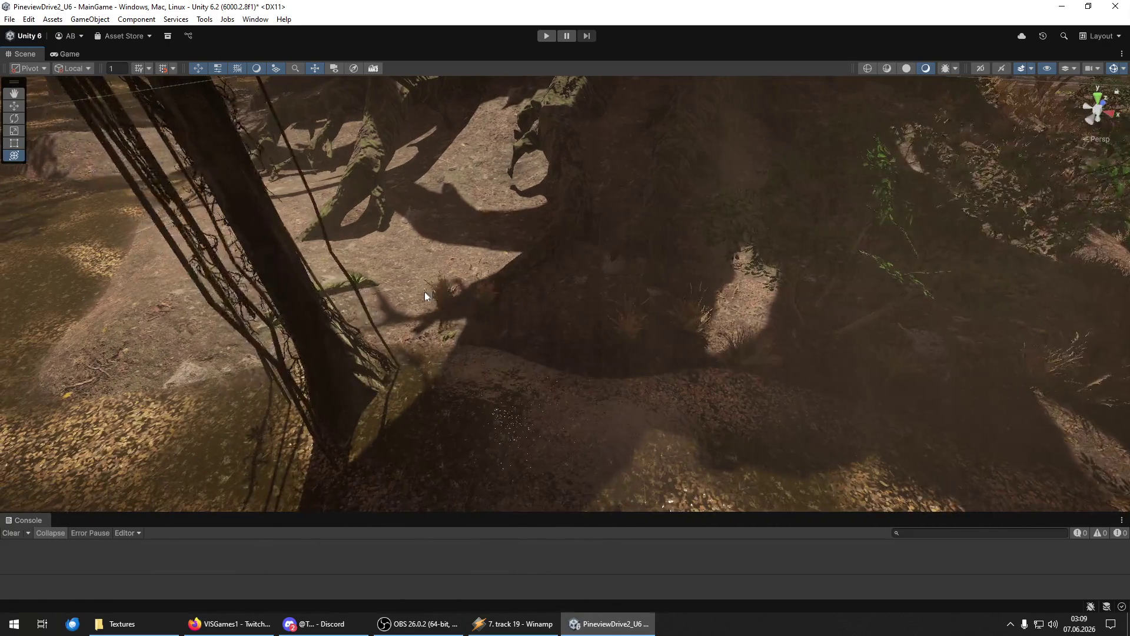
{"action": "mouse_move", "coordinate": [552, 304]}
{"action": "left_mouse_down"}
{"action": "mouse_move", "coordinate": [587, 320]}
{"action": "mouse_move", "coordinate": [379, 238]}
{"action": "mouse_move", "coordinate": [381, 345]}
{"action": "mouse_move", "coordinate": [457, 379]}
{"action": "mouse_move", "coordinate": [472, 320]}
{"action": "mouse_move", "coordinate": [421, 245]}
{"action": "mouse_move", "coordinate": [472, 264]}
{"action": "mouse_move", "coordinate": [602, 249]}
{"action": "mouse_move", "coordinate": [552, 342]}
{"action": "mouse_move", "coordinate": [374, 332]}
{"action": "mouse_move", "coordinate": [540, 302]}
{"action": "left_mouse_up"}
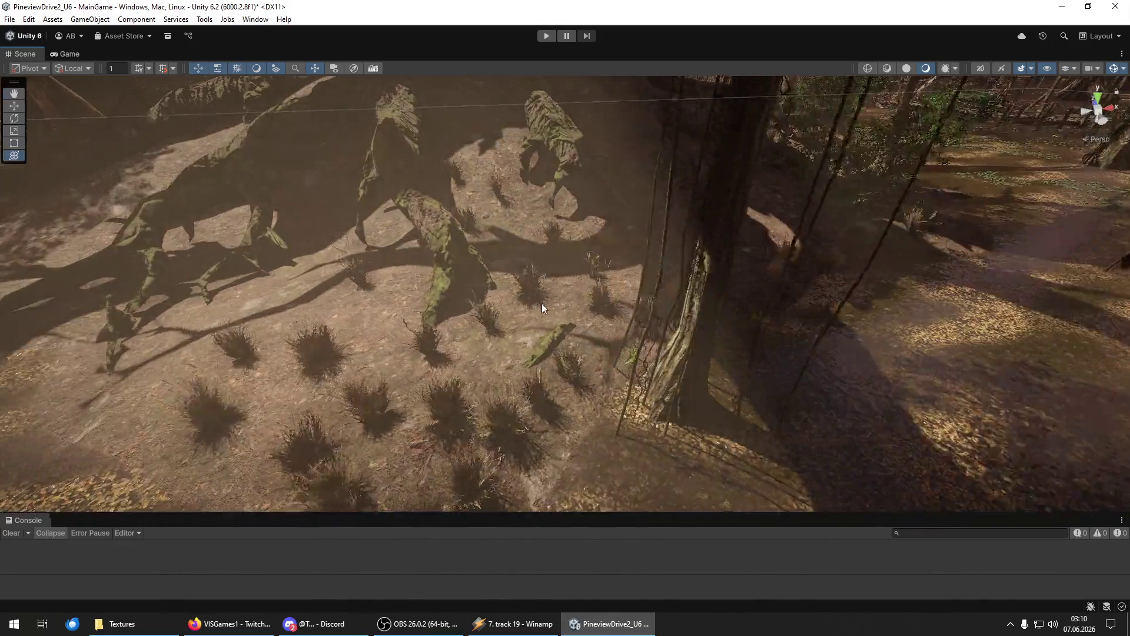
{"action": "mouse_move", "coordinate": [371, 365]}
{"action": "left_mouse_down"}
{"action": "mouse_move", "coordinate": [471, 389]}
{"action": "mouse_move", "coordinate": [440, 404]}
{"action": "mouse_move", "coordinate": [342, 369]}
{"action": "mouse_move", "coordinate": [525, 277]}
{"action": "mouse_move", "coordinate": [281, 274]}
{"action": "mouse_move", "coordinate": [436, 255]}
{"action": "mouse_move", "coordinate": [383, 249]}
{"action": "mouse_move", "coordinate": [410, 242]}
{"action": "mouse_move", "coordinate": [426, 280]}
{"action": "left_mouse_up"}
Fly the camera through the forest past the rocky cliff, big trunks and rock spire.
{"action": "key", "text": "w"}
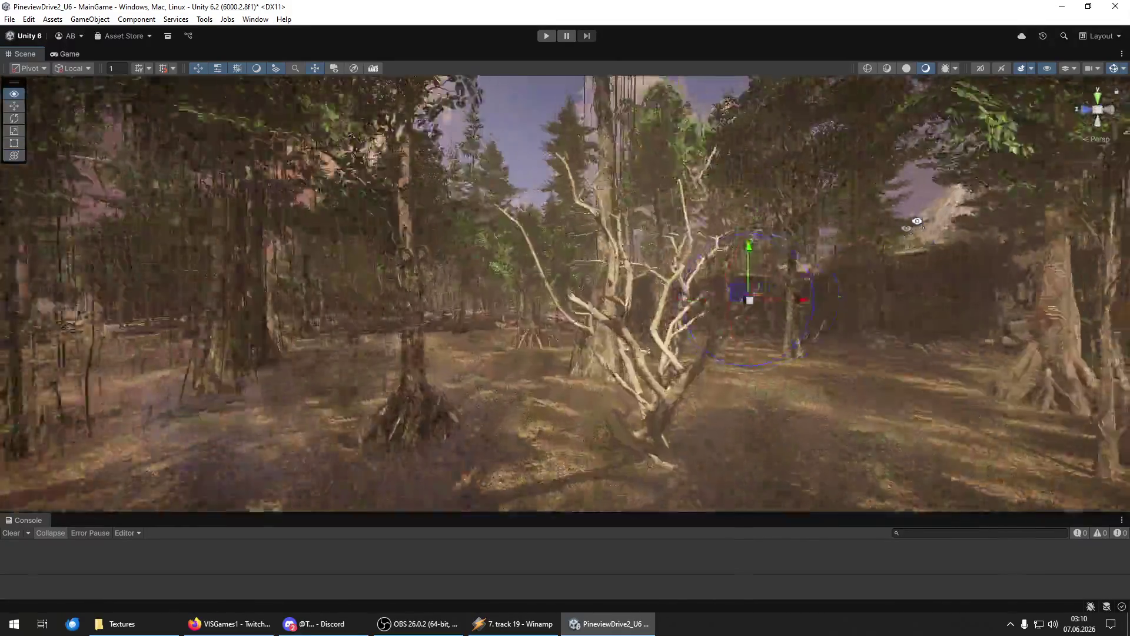
{"action": "key", "text": "w"}
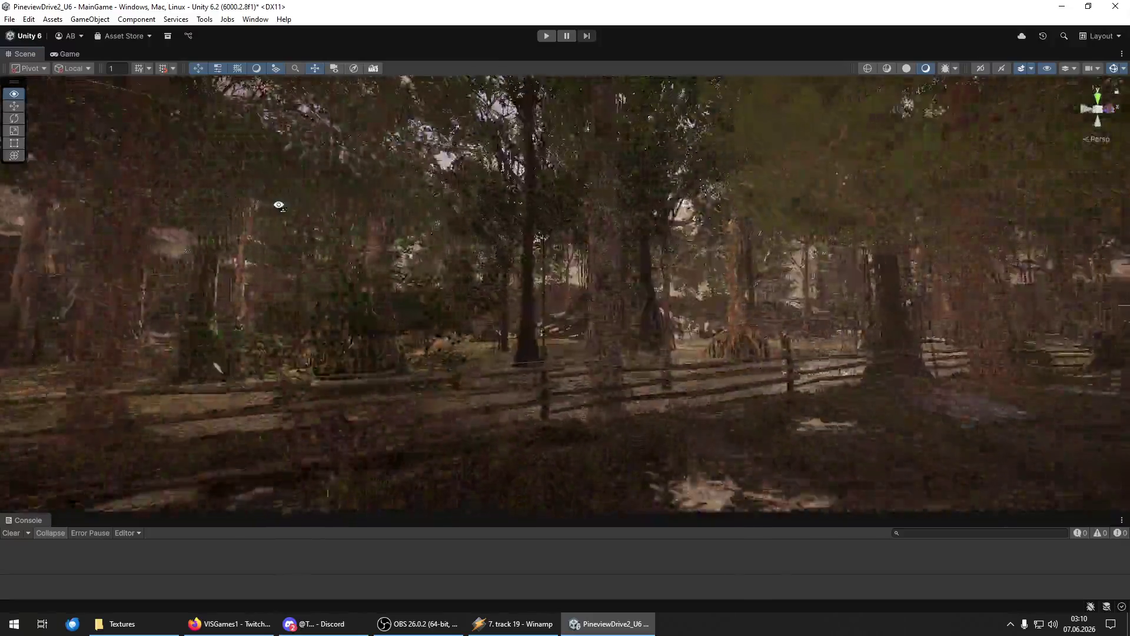
{"action": "key", "text": "w"}
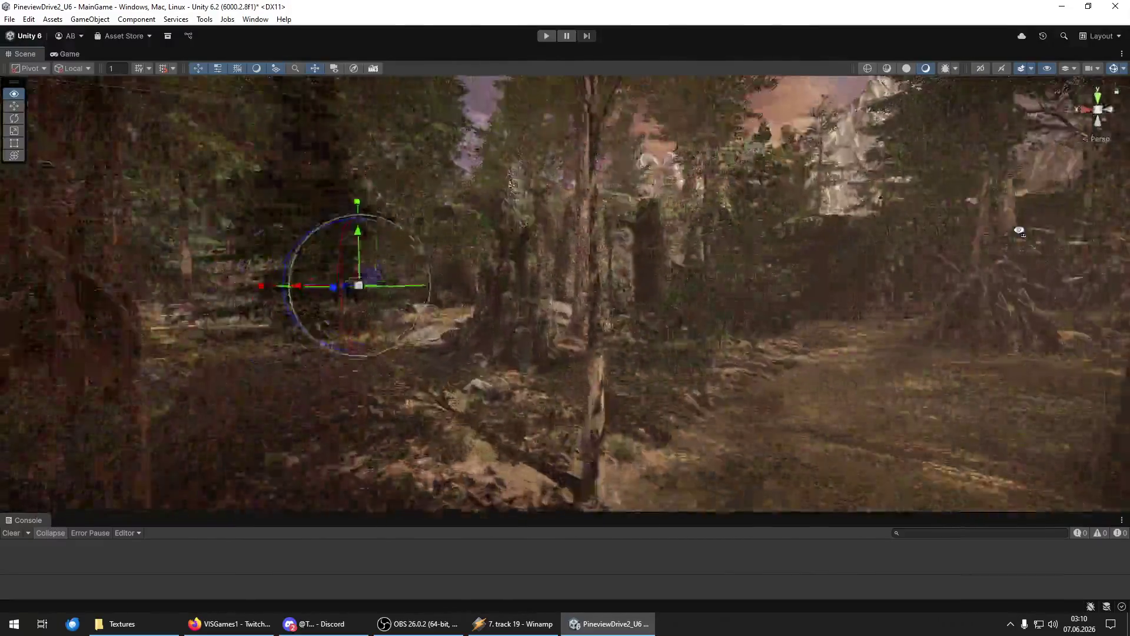
{"action": "key", "text": "w"}
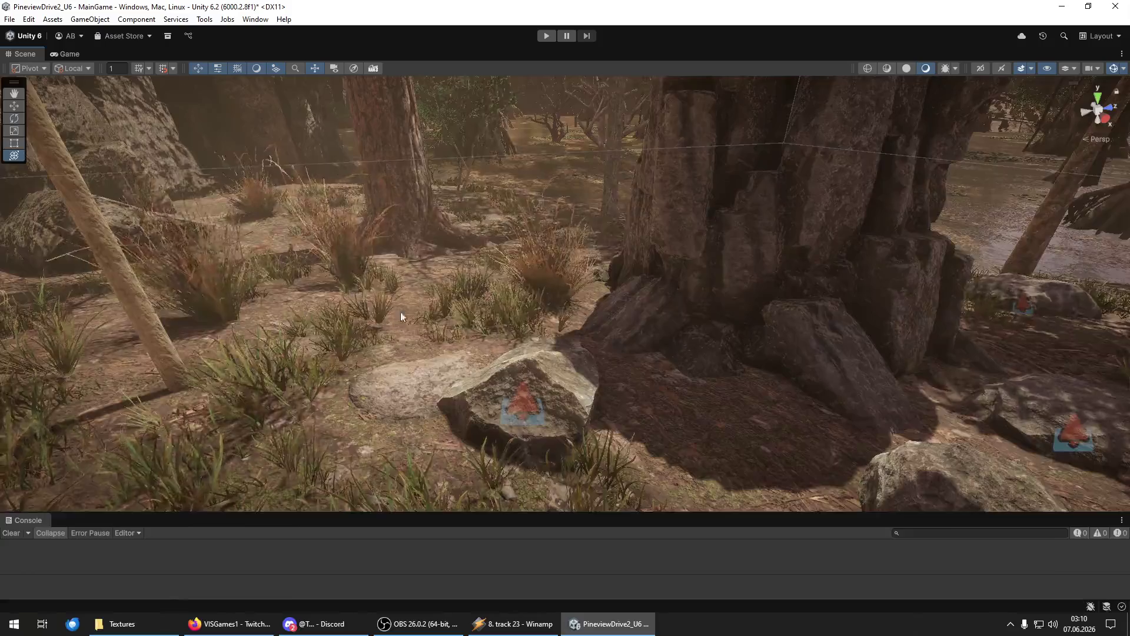
{"action": "key", "text": "w"}
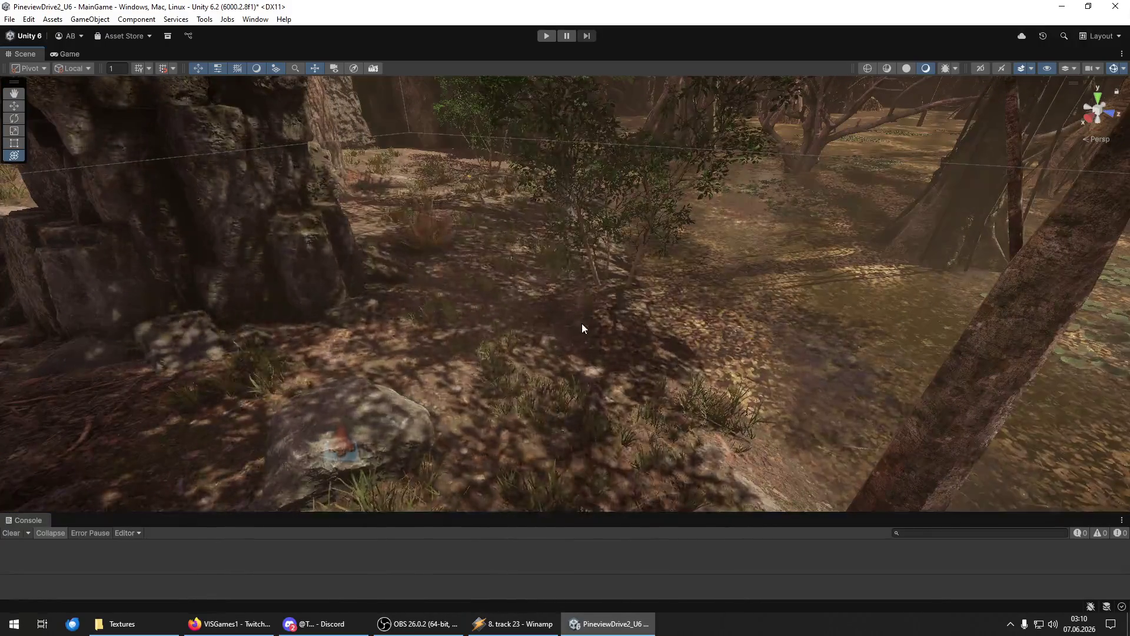
{"action": "key", "text": "w"}
{"action": "key", "text": "w"}
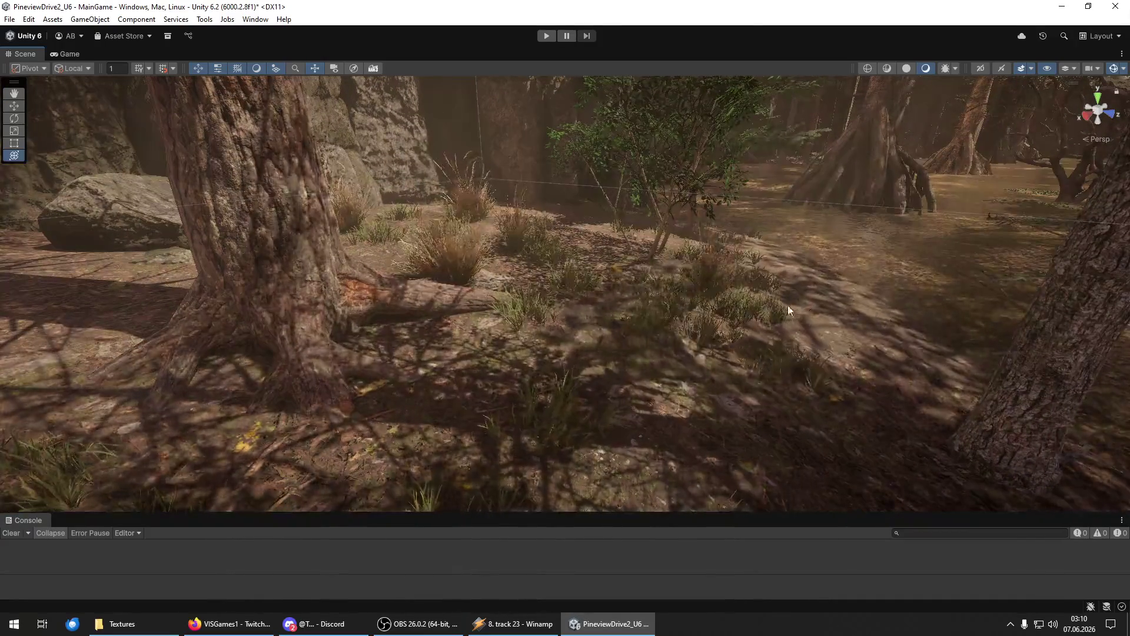
{"action": "key", "text": "w"}
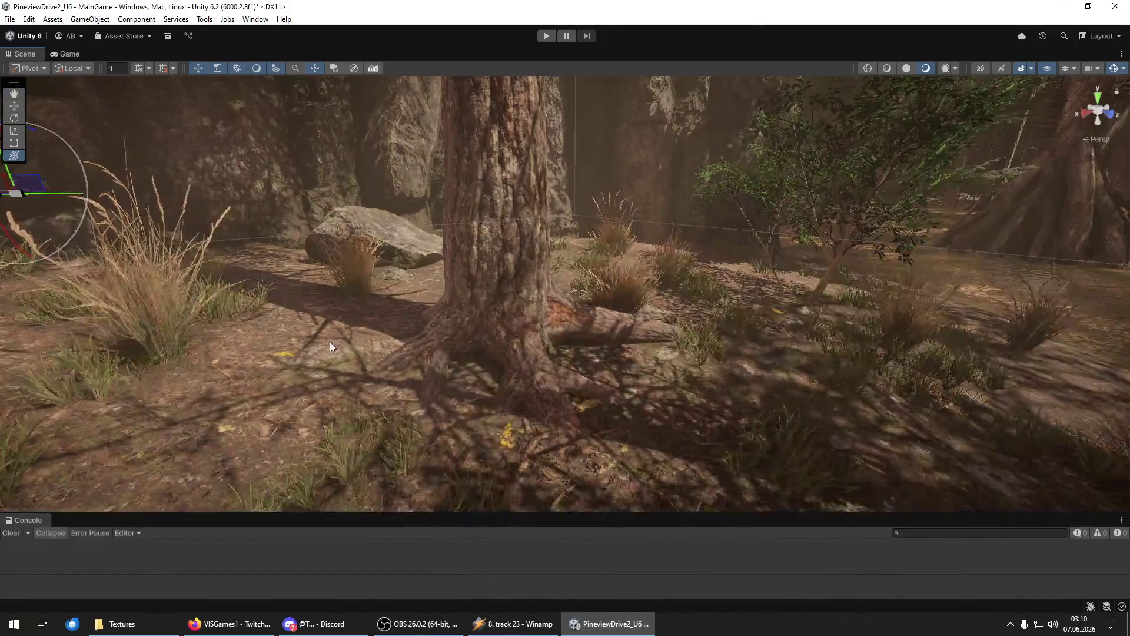
{"action": "key", "text": "w"}
{"action": "key", "text": "w"}
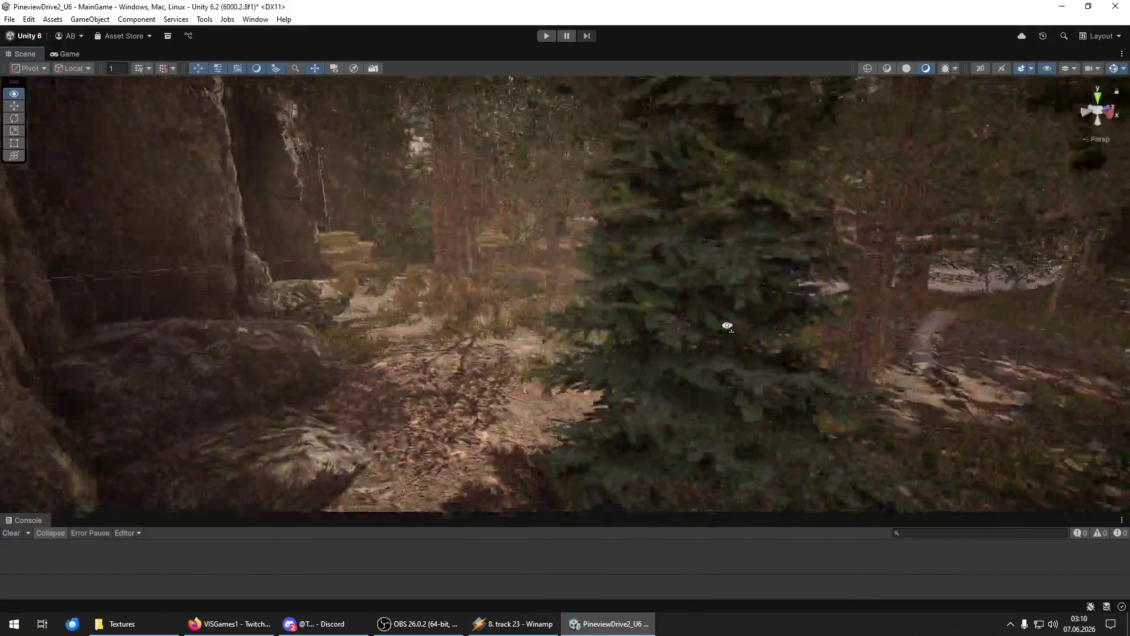
{"action": "key", "text": "w"}
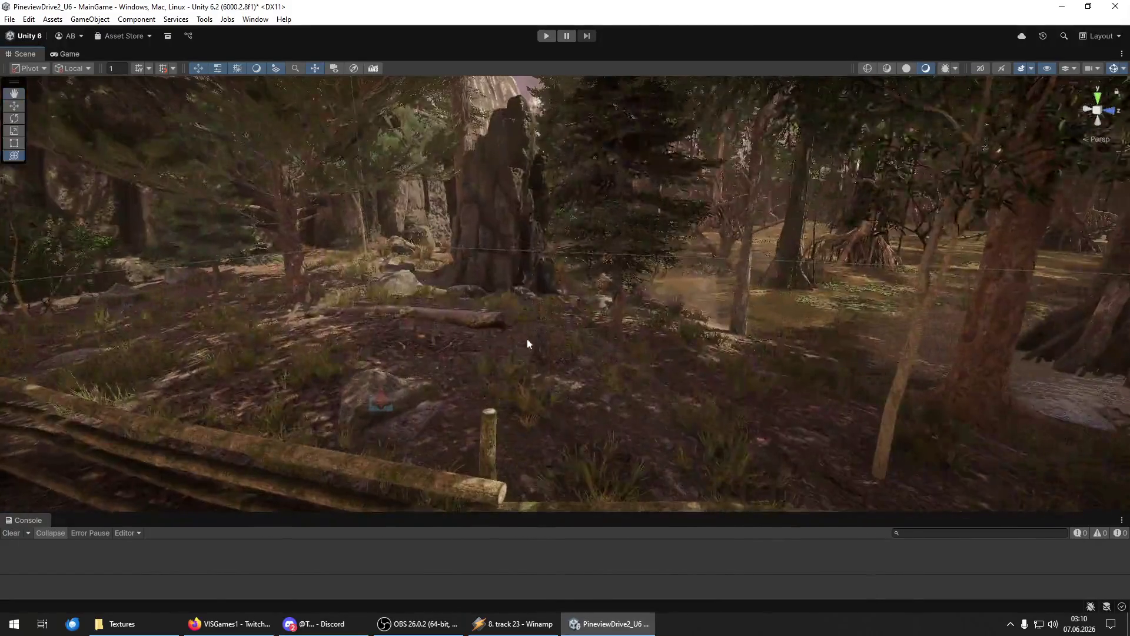
{"action": "key", "text": "w"}
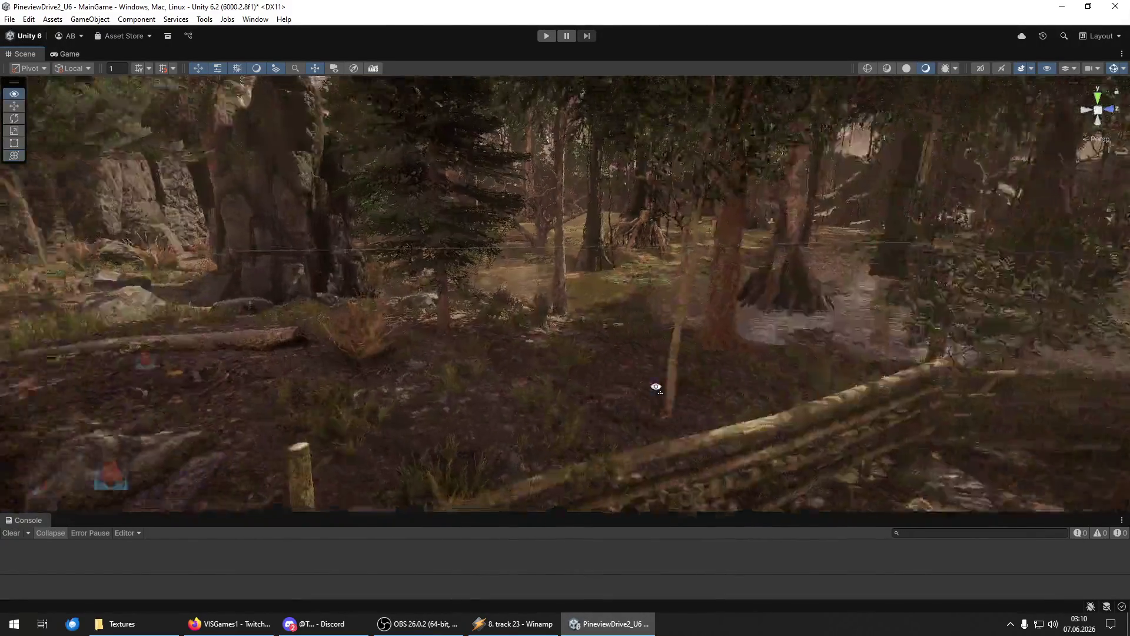
{"action": "key", "text": "w"}
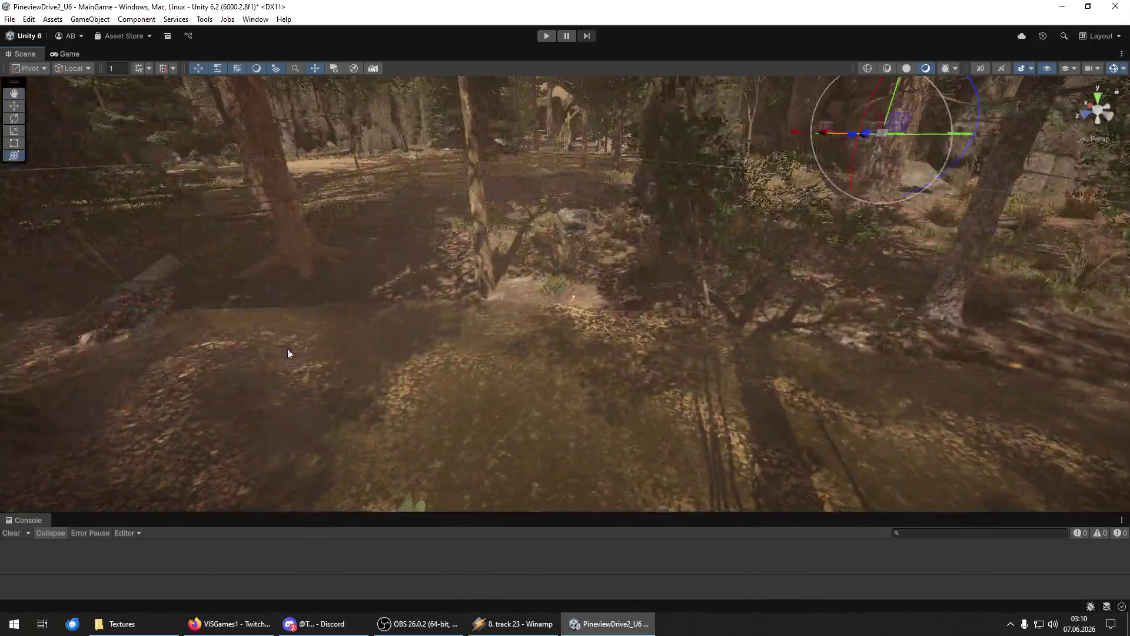
{"action": "key", "text": "w"}
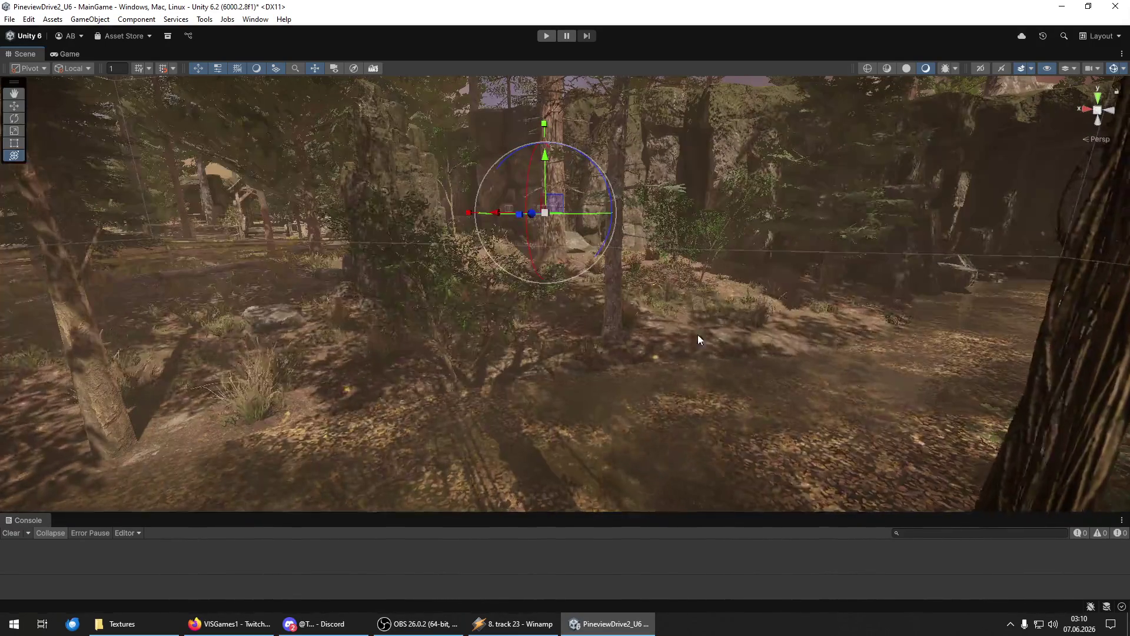
{"action": "key", "text": "w"}
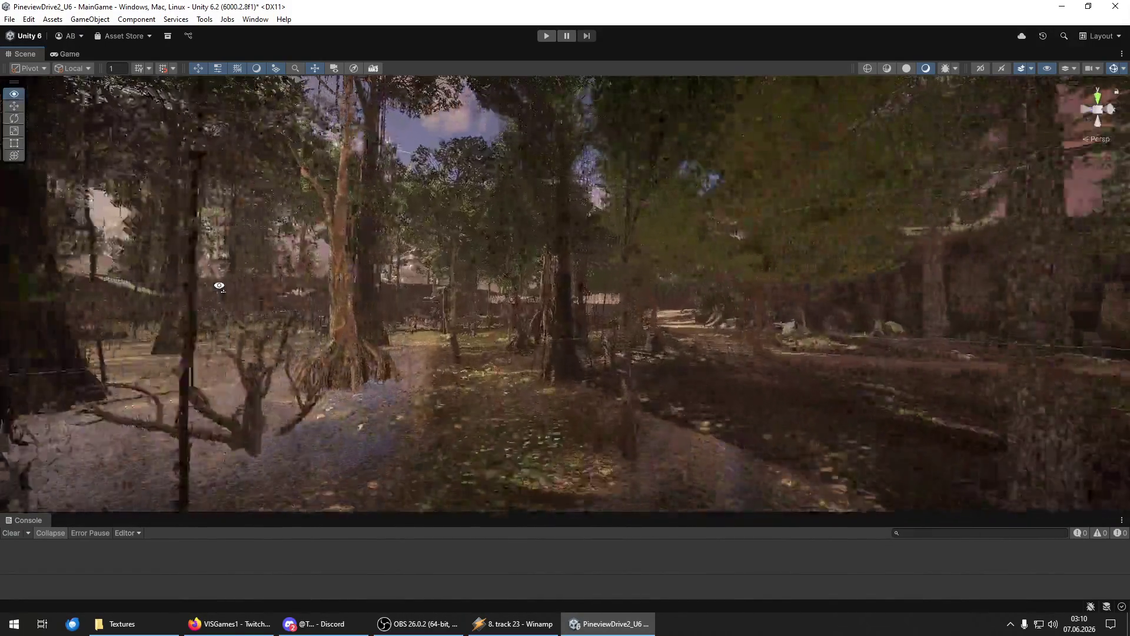
{"action": "key", "text": "w"}
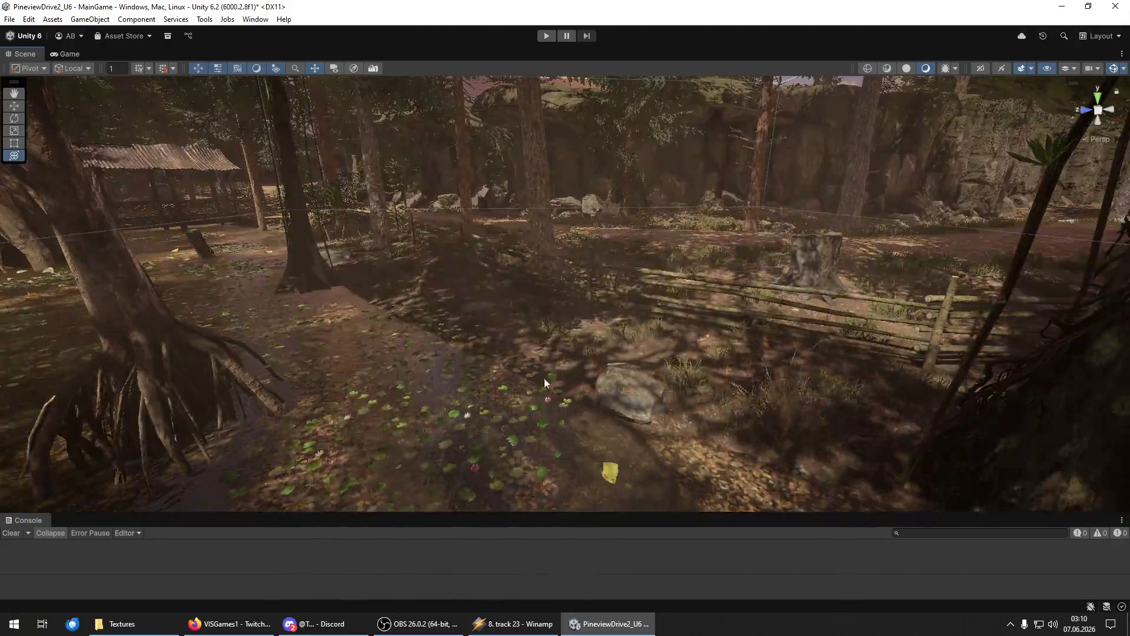
Fly up to the split-rail fence, large rock and trees, looking down near the bushes.
{"action": "key", "text": "w"}
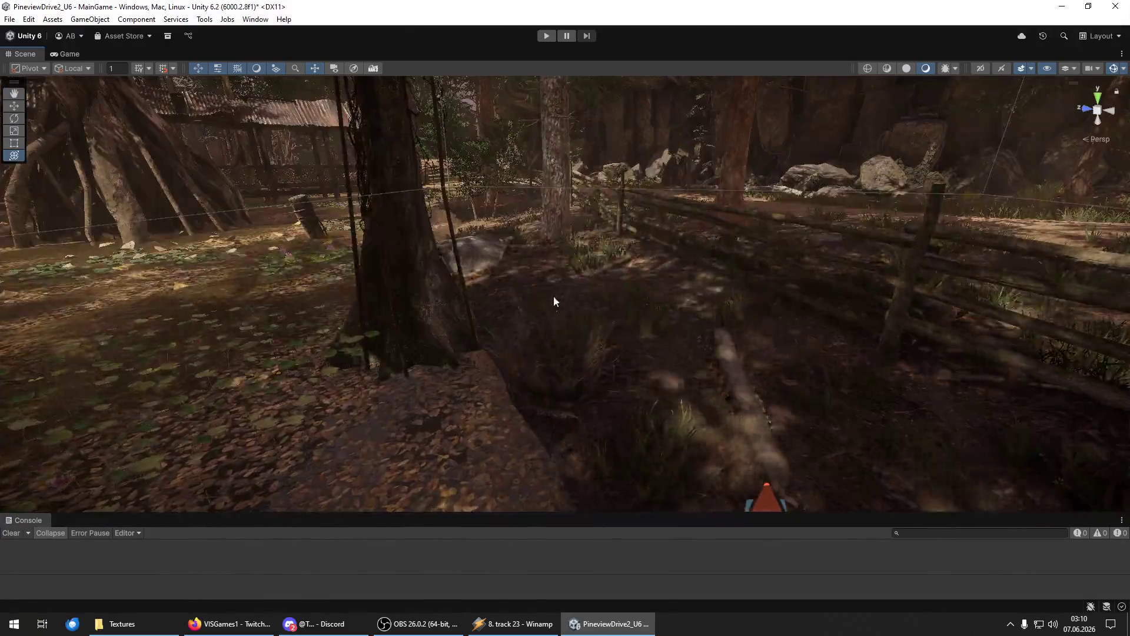
{"action": "key", "text": "w"}
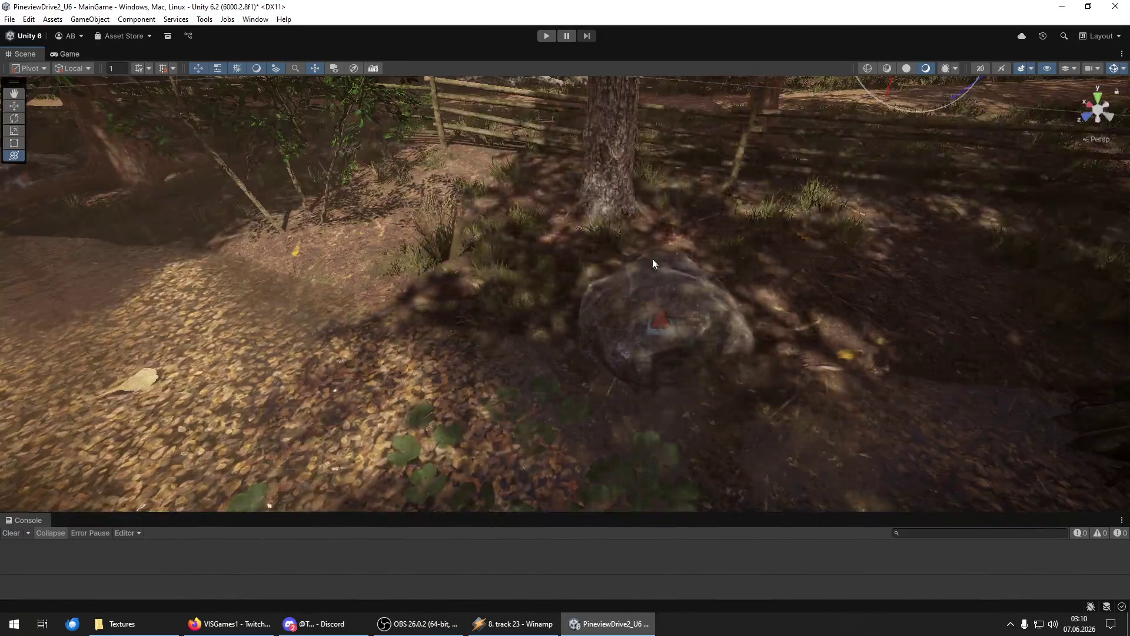
{"action": "key", "text": "w"}
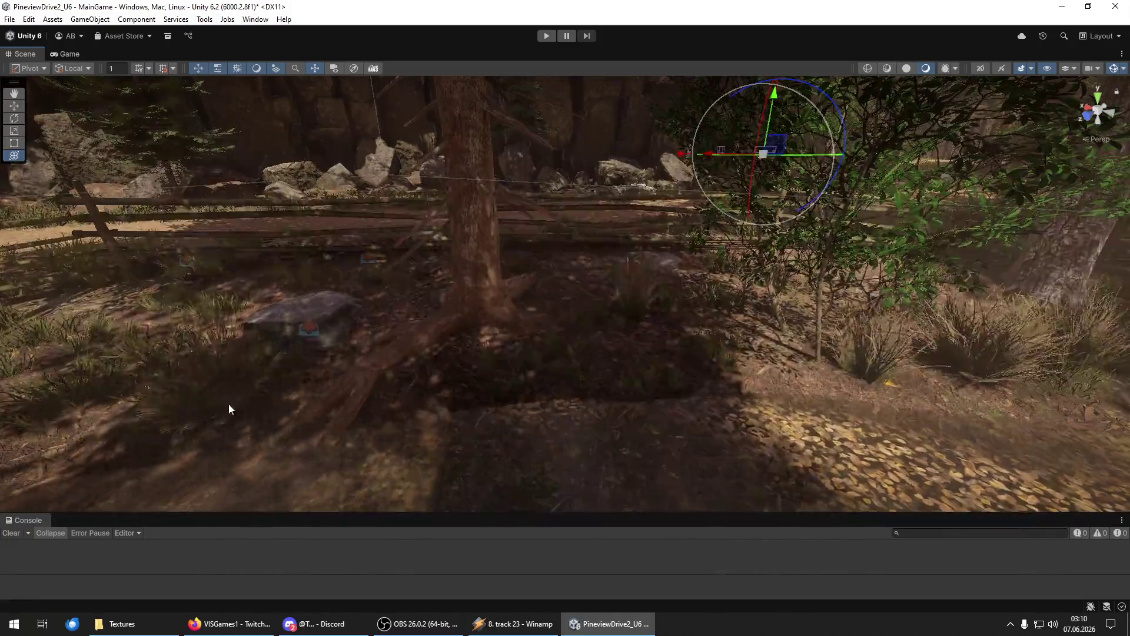
{"action": "key", "text": "w"}
{"action": "key", "text": "w"}
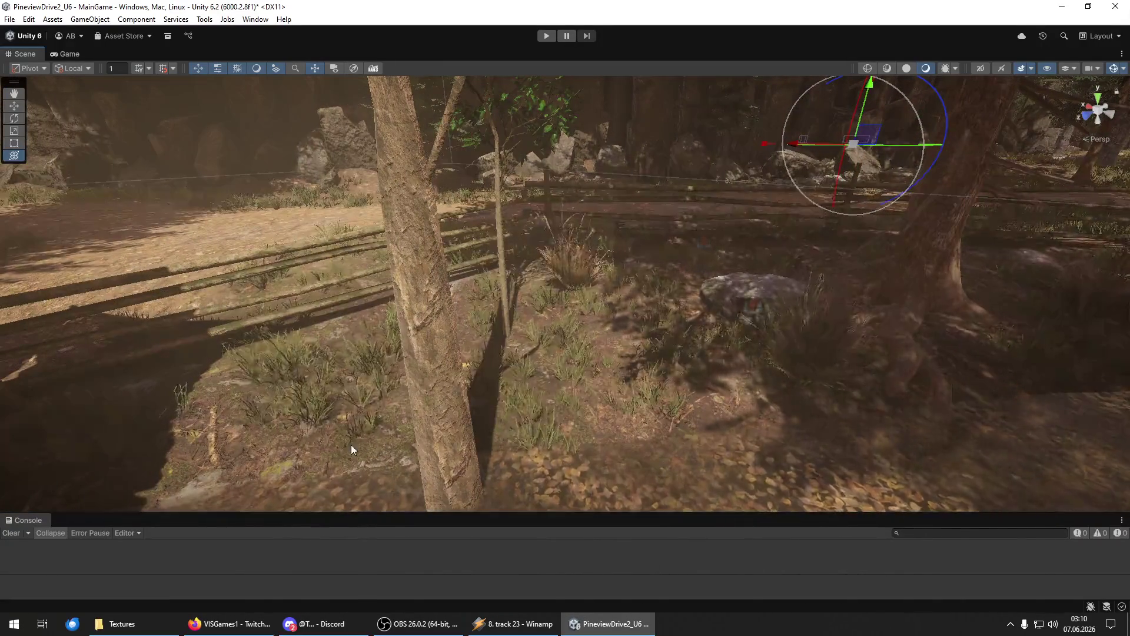
{"action": "key", "text": "w"}
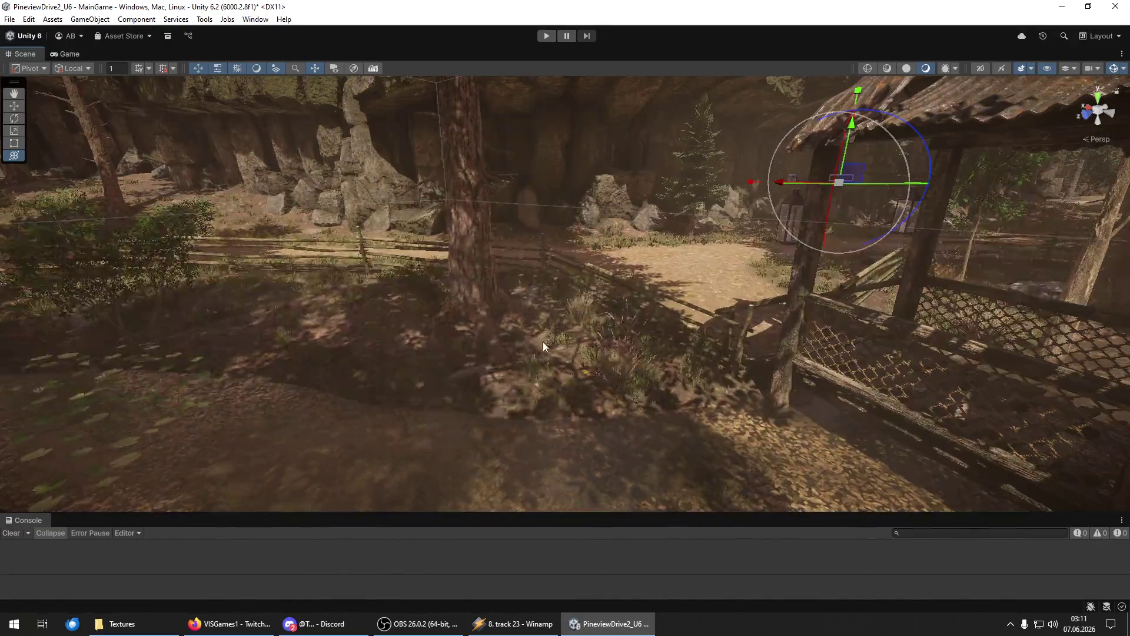
{"action": "key", "text": "w"}
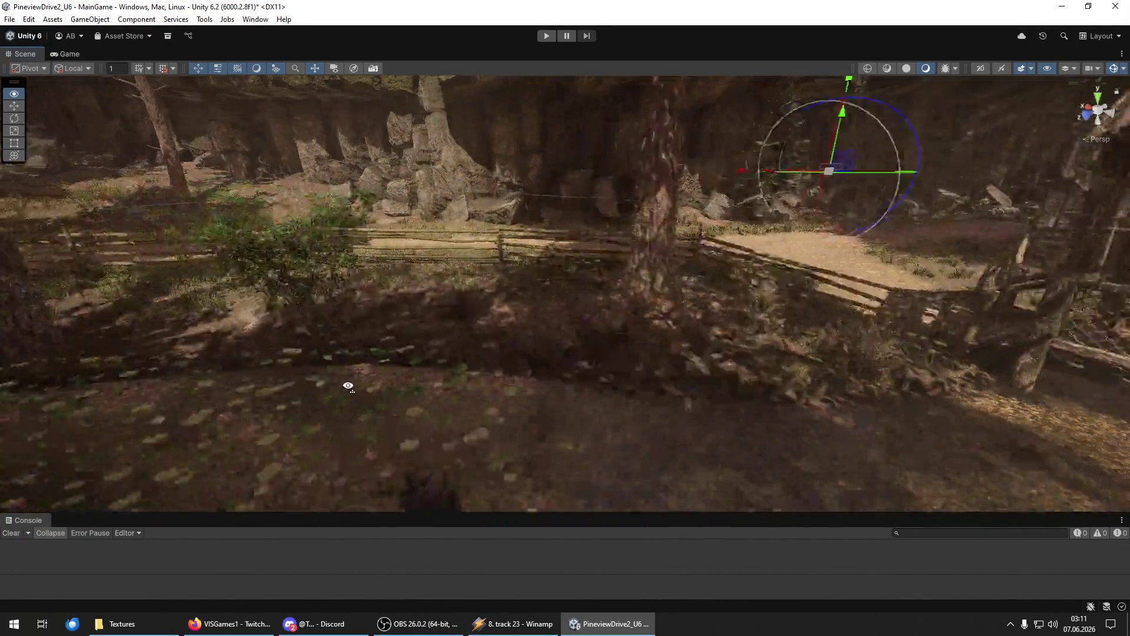
{"action": "key", "text": "w"}
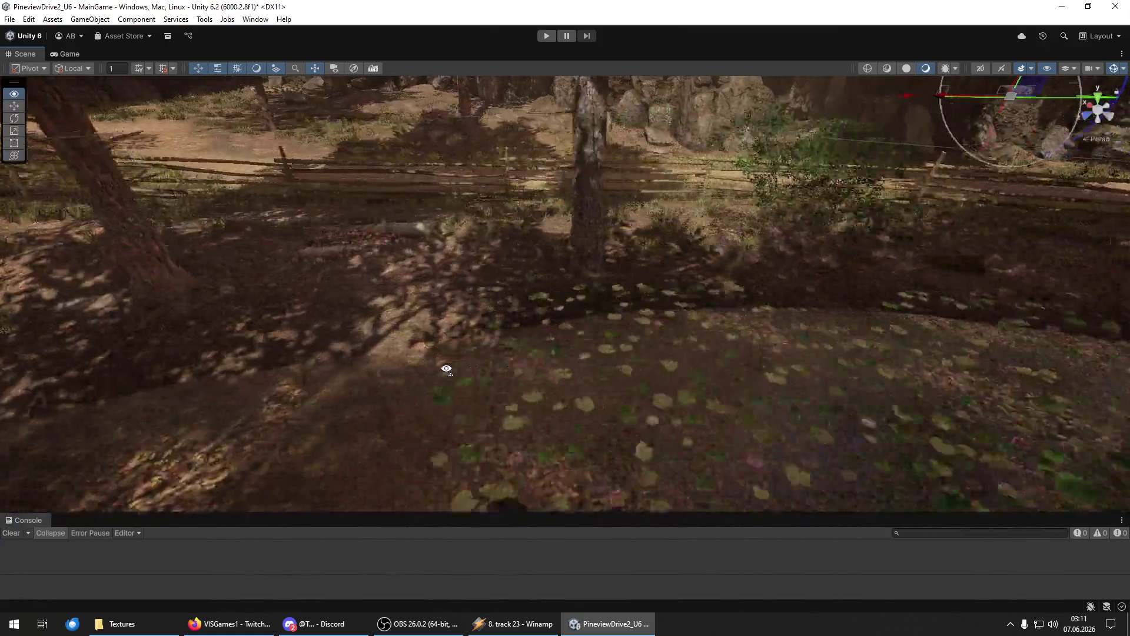
{"action": "mouse_move", "coordinate": [348, 234]}
{"action": "left_mouse_down"}
{"action": "mouse_move", "coordinate": [278, 353]}
{"action": "mouse_move", "coordinate": [106, 391]}
{"action": "mouse_move", "coordinate": [487, 264]}
{"action": "mouse_move", "coordinate": [433, 242]}
{"action": "mouse_move", "coordinate": [386, 194]}
{"action": "mouse_move", "coordinate": [507, 202]}
{"action": "mouse_move", "coordinate": [371, 232]}
{"action": "left_mouse_up"}
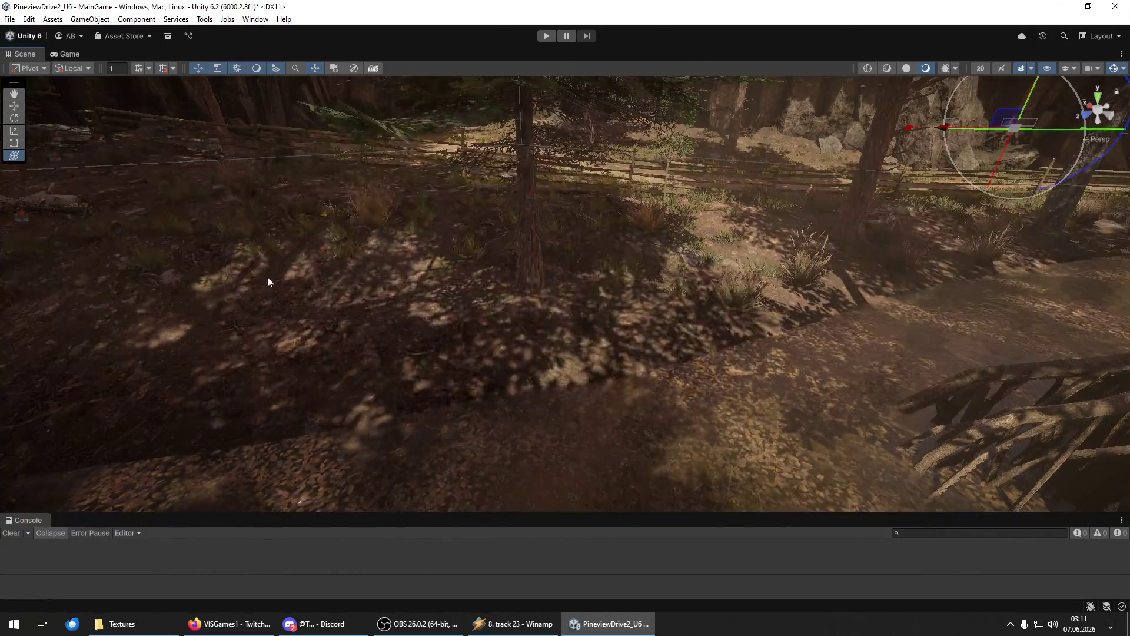
Fly past the rock, fern and pine trunks until the boulder wall with its grass clumps is in view.
{"action": "mouse_move", "coordinate": [124, 283]}
{"action": "left_mouse_down"}
{"action": "mouse_move", "coordinate": [220, 218]}
{"action": "mouse_move", "coordinate": [353, 271]}
{"action": "mouse_move", "coordinate": [265, 269]}
{"action": "mouse_move", "coordinate": [457, 441]}
{"action": "mouse_move", "coordinate": [383, 303]}
{"action": "mouse_move", "coordinate": [542, 276]}
{"action": "left_mouse_up"}
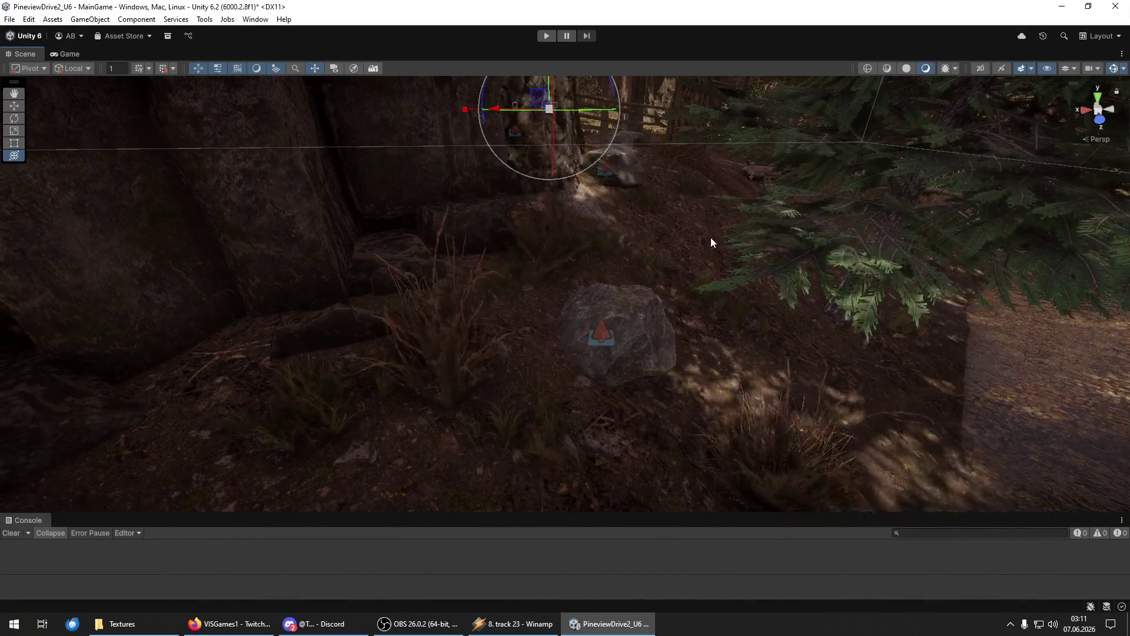
{"action": "mouse_move", "coordinate": [867, 409]}
{"action": "left_mouse_down"}
{"action": "mouse_move", "coordinate": [535, 420]}
{"action": "mouse_move", "coordinate": [426, 388]}
{"action": "mouse_move", "coordinate": [313, 414]}
{"action": "mouse_move", "coordinate": [282, 404]}
{"action": "mouse_move", "coordinate": [254, 362]}
{"action": "mouse_move", "coordinate": [214, 247]}
{"action": "mouse_move", "coordinate": [221, 296]}
{"action": "left_mouse_up"}
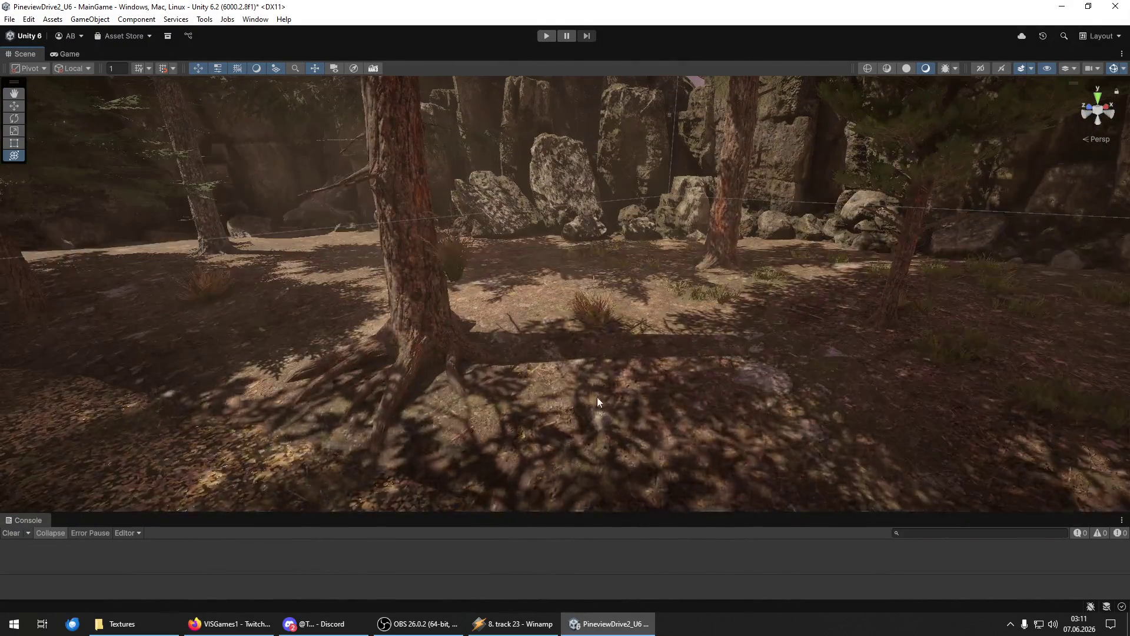
{"action": "mouse_move", "coordinate": [865, 405]}
{"action": "left_mouse_down"}
{"action": "mouse_move", "coordinate": [502, 423]}
{"action": "mouse_move", "coordinate": [633, 434]}
{"action": "mouse_move", "coordinate": [774, 373]}
{"action": "mouse_move", "coordinate": [813, 284]}
{"action": "left_mouse_up"}
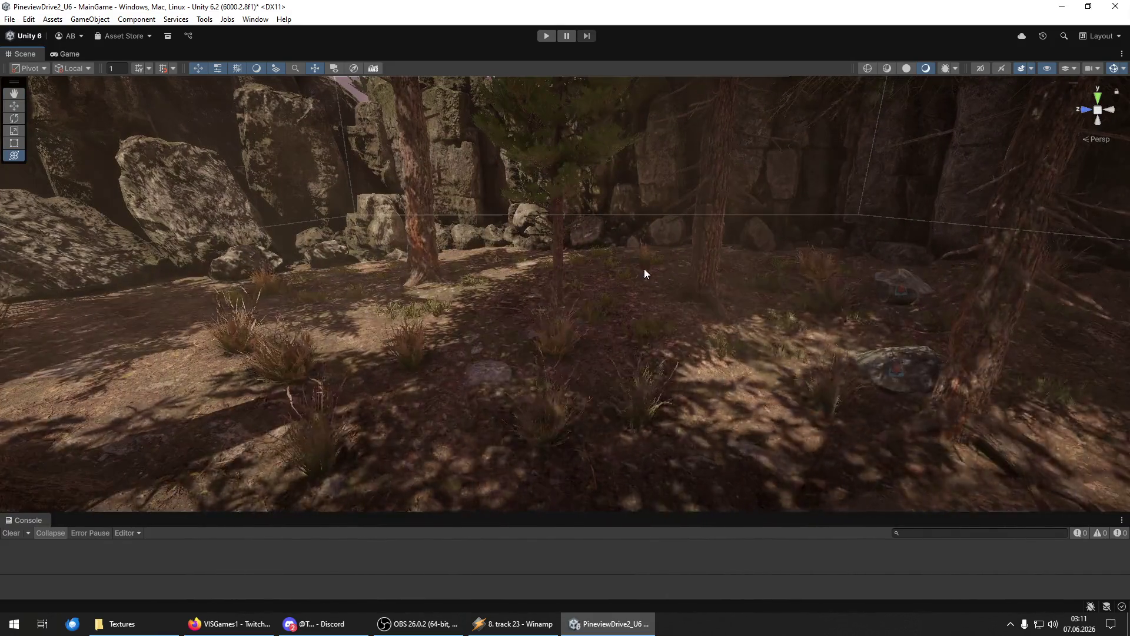
{"action": "mouse_move", "coordinate": [696, 449]}
{"action": "left_mouse_down"}
{"action": "mouse_move", "coordinate": [513, 474]}
{"action": "mouse_move", "coordinate": [410, 312]}
{"action": "left_mouse_up"}
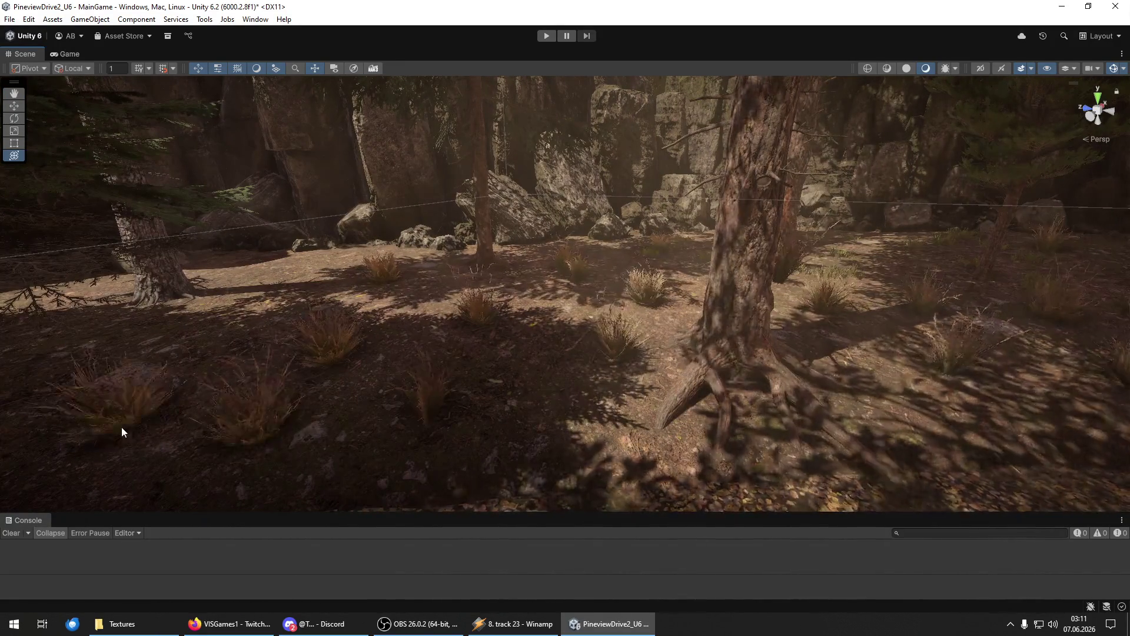
{"action": "mouse_move", "coordinate": [122, 428]}
{"action": "left_mouse_down"}
{"action": "mouse_move", "coordinate": [190, 318]}
{"action": "mouse_move", "coordinate": [365, 307]}
{"action": "left_mouse_up"}
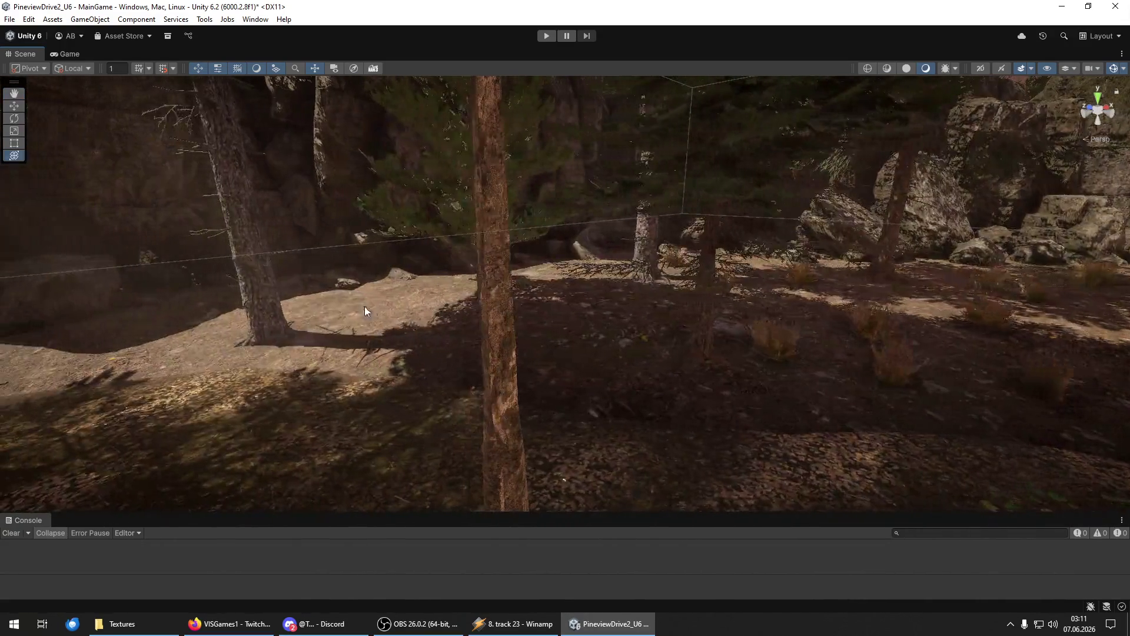
{"action": "left_click_drag", "start_coordinate": [549, 326], "coordinate": [483, 355]}
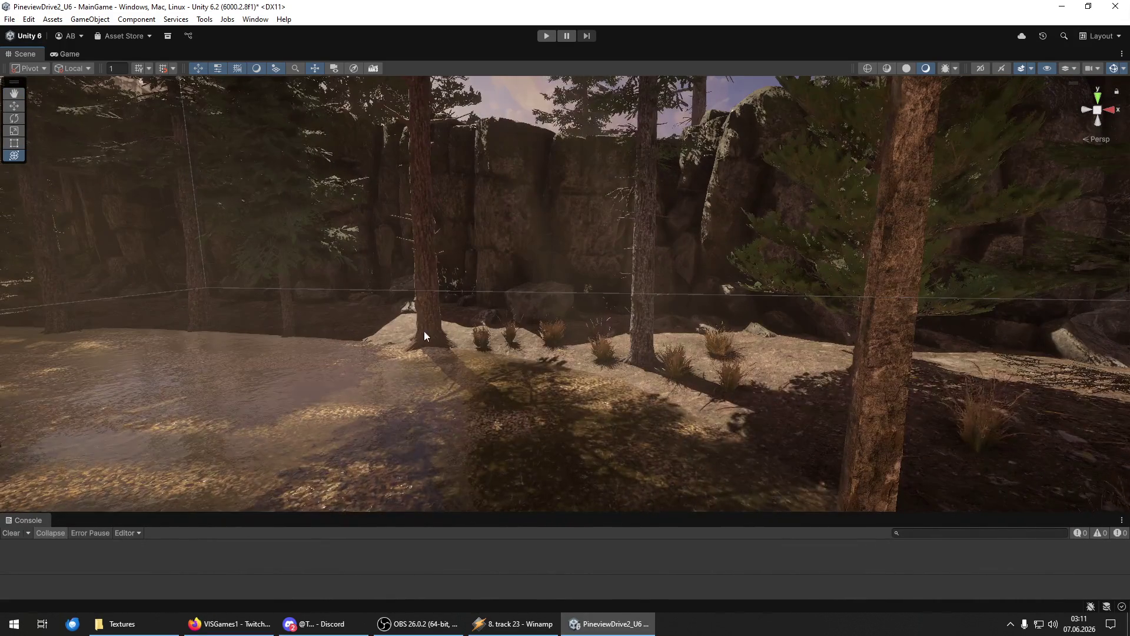
{"action": "mouse_move", "coordinate": [372, 349]}
{"action": "left_mouse_down"}
{"action": "mouse_move", "coordinate": [142, 330]}
{"action": "mouse_move", "coordinate": [403, 347]}
{"action": "mouse_move", "coordinate": [398, 366]}
{"action": "left_mouse_up"}
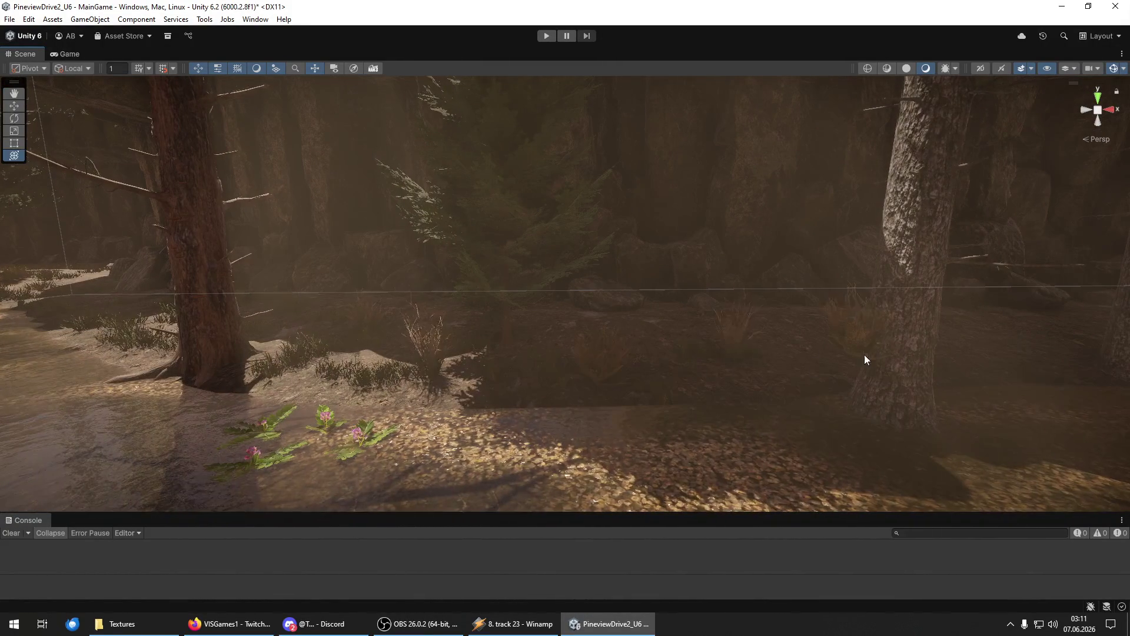
{"action": "mouse_move", "coordinate": [1014, 351]}
{"action": "left_mouse_down"}
{"action": "mouse_move", "coordinate": [732, 414]}
{"action": "mouse_move", "coordinate": [759, 421]}
{"action": "mouse_move", "coordinate": [613, 406]}
{"action": "mouse_move", "coordinate": [615, 343]}
{"action": "left_mouse_up"}
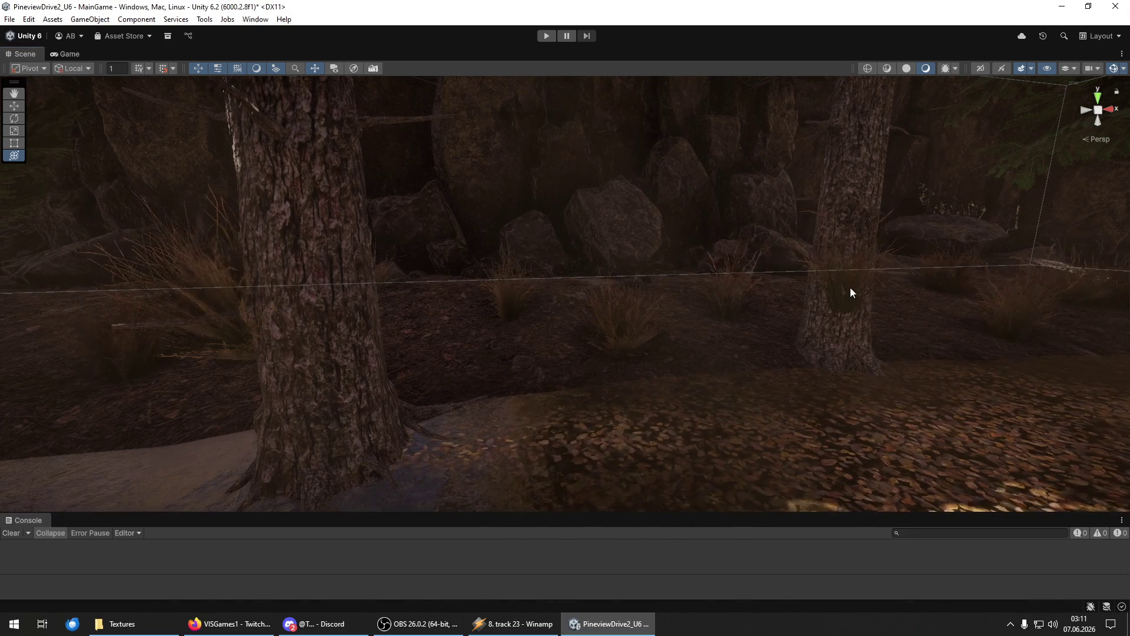
Delete one grass clump by the rock wall, then select all the clumps with Ctrl+A and delete them.
{"action": "left_click", "coordinate": [223, 313]}
{"action": "left_click", "coordinate": [210, 297]}
{"action": "key", "text": "Delete"}
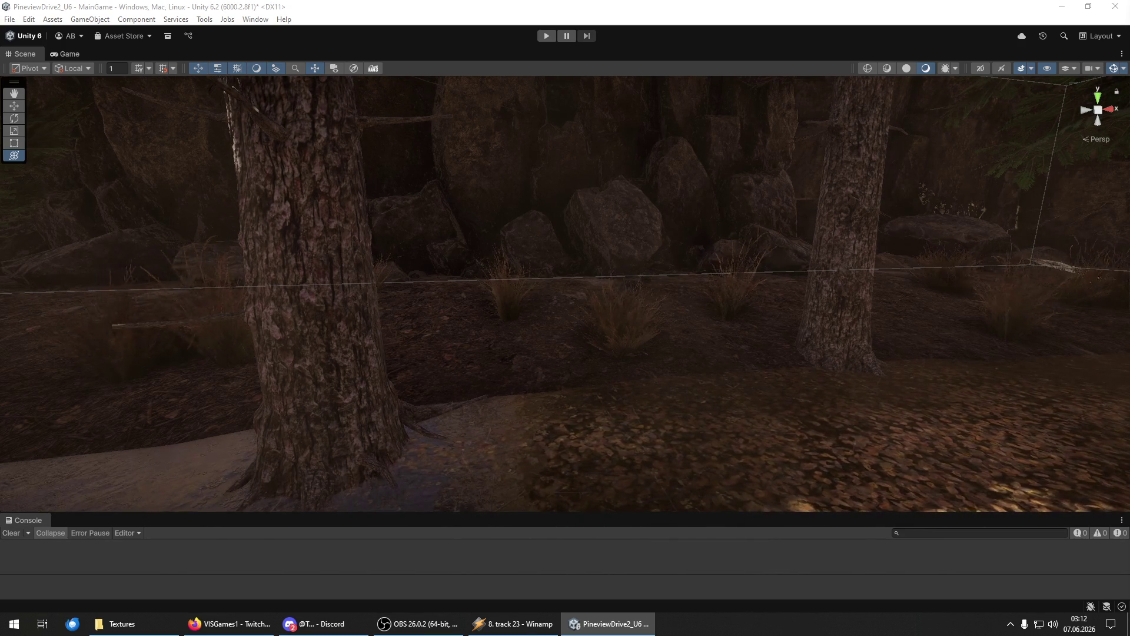
{"action": "key", "text": "ctrl+a"}
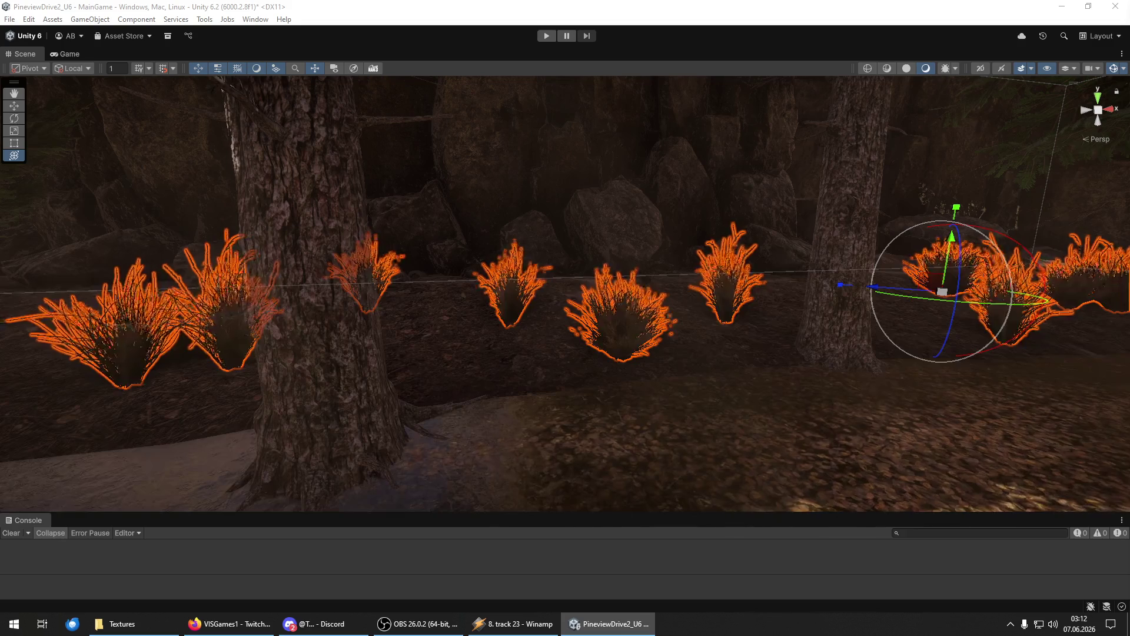
{"action": "key", "text": "Delete"}
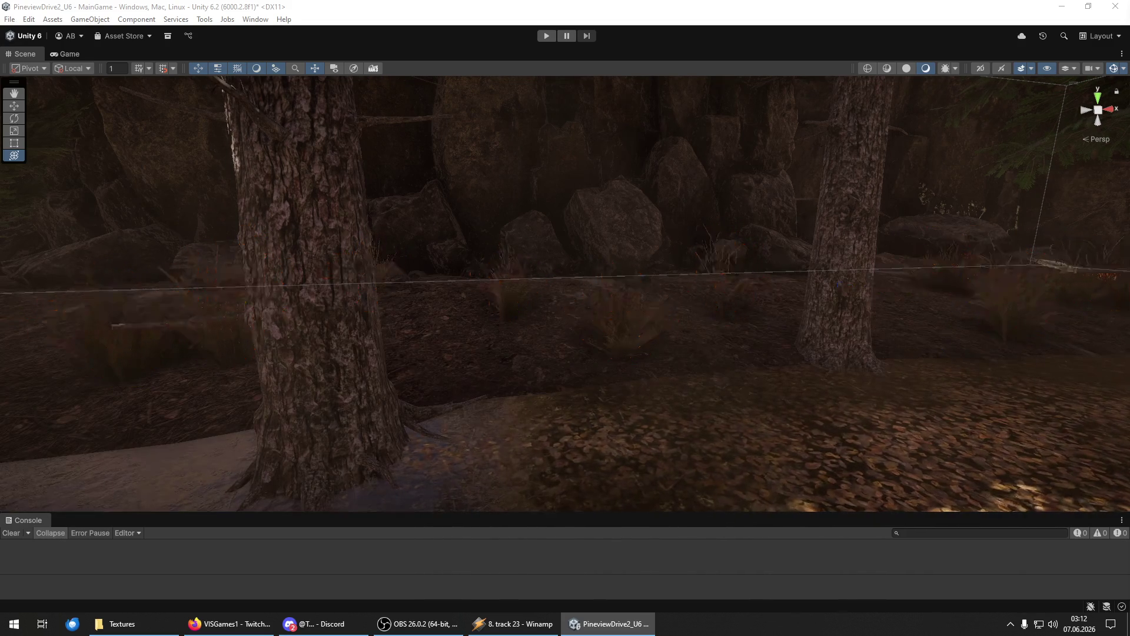
Fly through the wooden village and along the bridge past the hut toward the mound.
{"action": "key", "text": "w"}
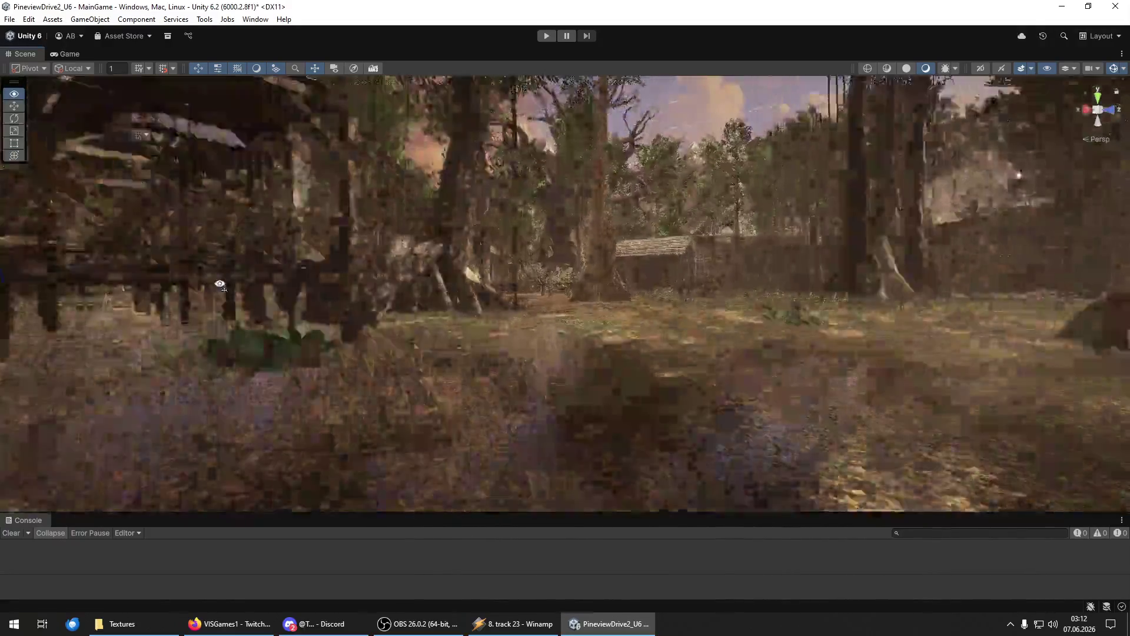
{"action": "key", "text": "w"}
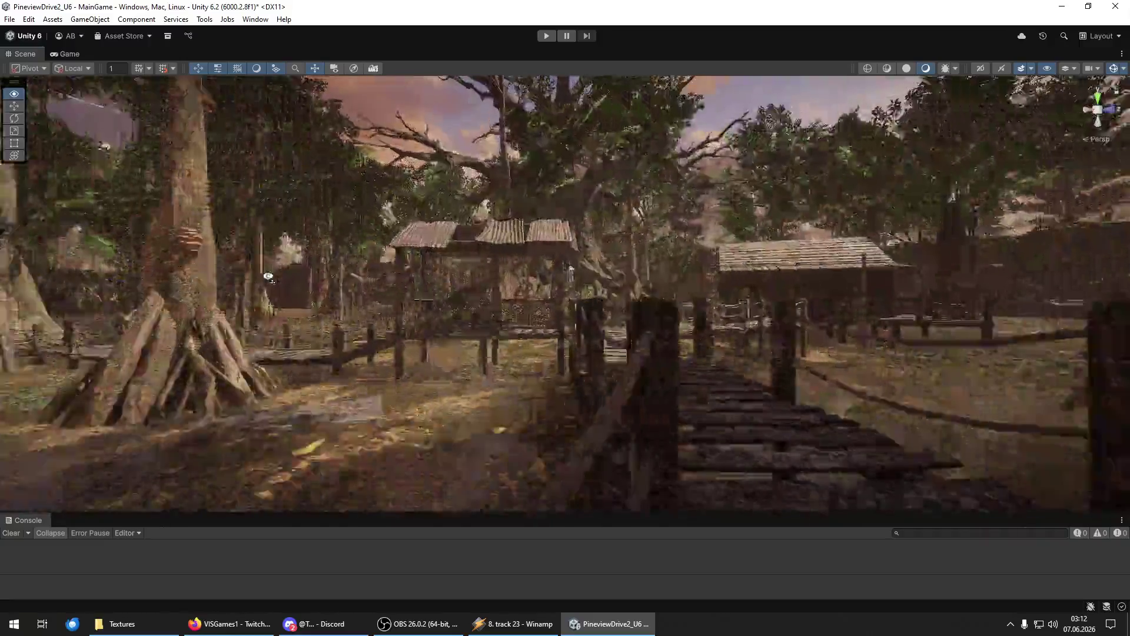
{"action": "key", "text": "w"}
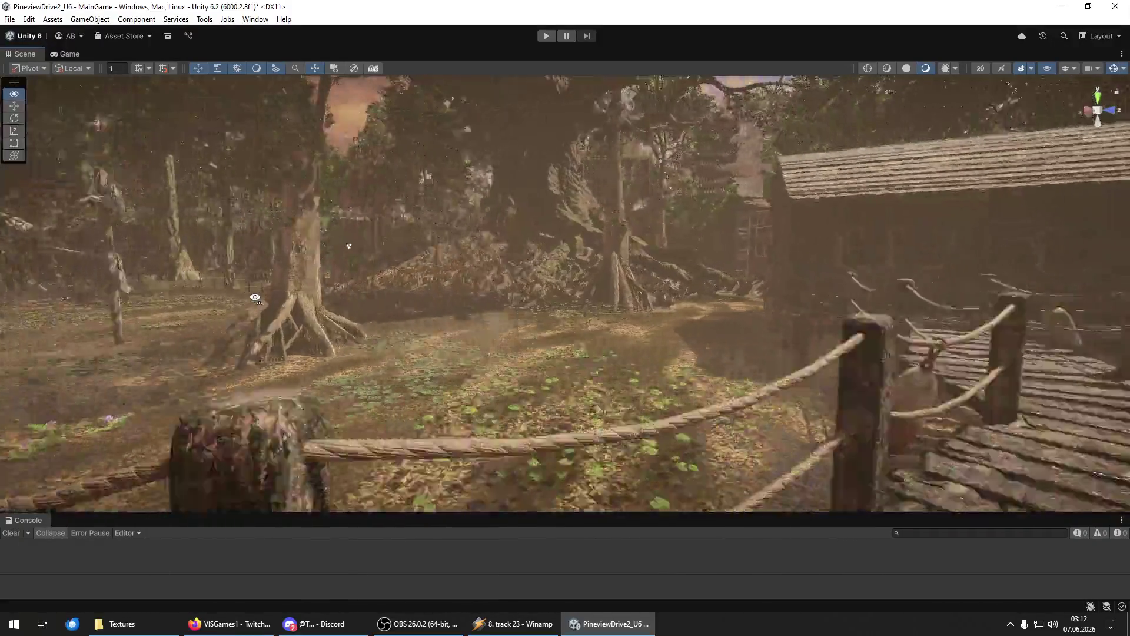
{"action": "key", "text": "w"}
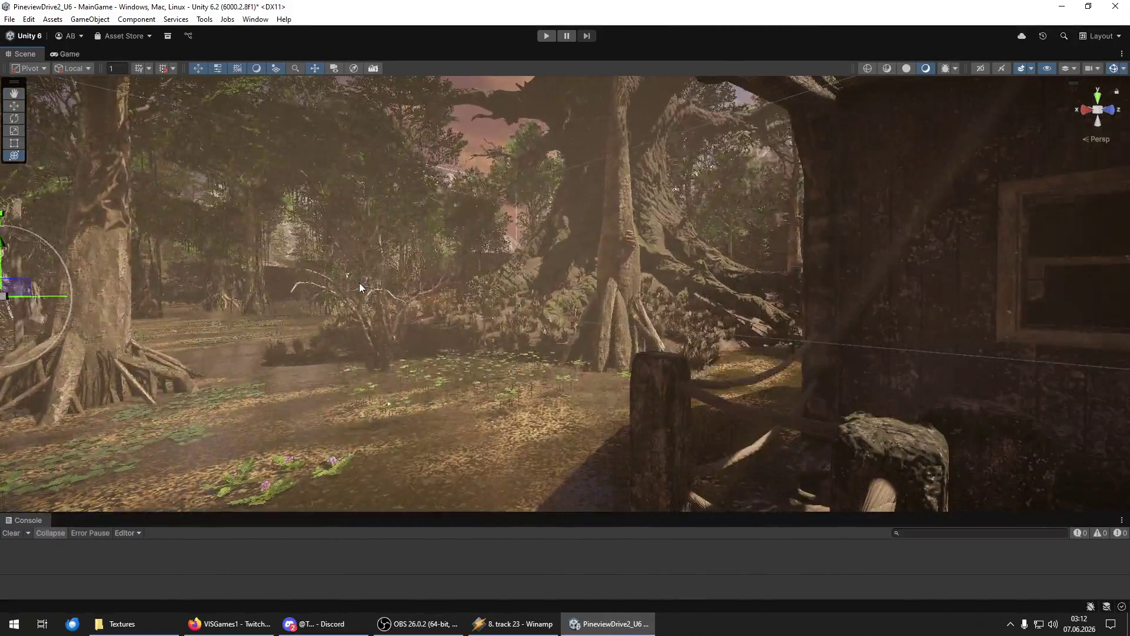
{"action": "mouse_move", "coordinate": [360, 286]}
{"action": "left_mouse_down"}
{"action": "mouse_move", "coordinate": [188, 315]}
{"action": "mouse_move", "coordinate": [157, 308]}
{"action": "mouse_move", "coordinate": [709, 315]}
{"action": "mouse_move", "coordinate": [616, 293]}
{"action": "mouse_move", "coordinate": [681, 340]}
{"action": "mouse_move", "coordinate": [654, 339]}
{"action": "left_mouse_up"}
{"action": "key", "text": "w"}
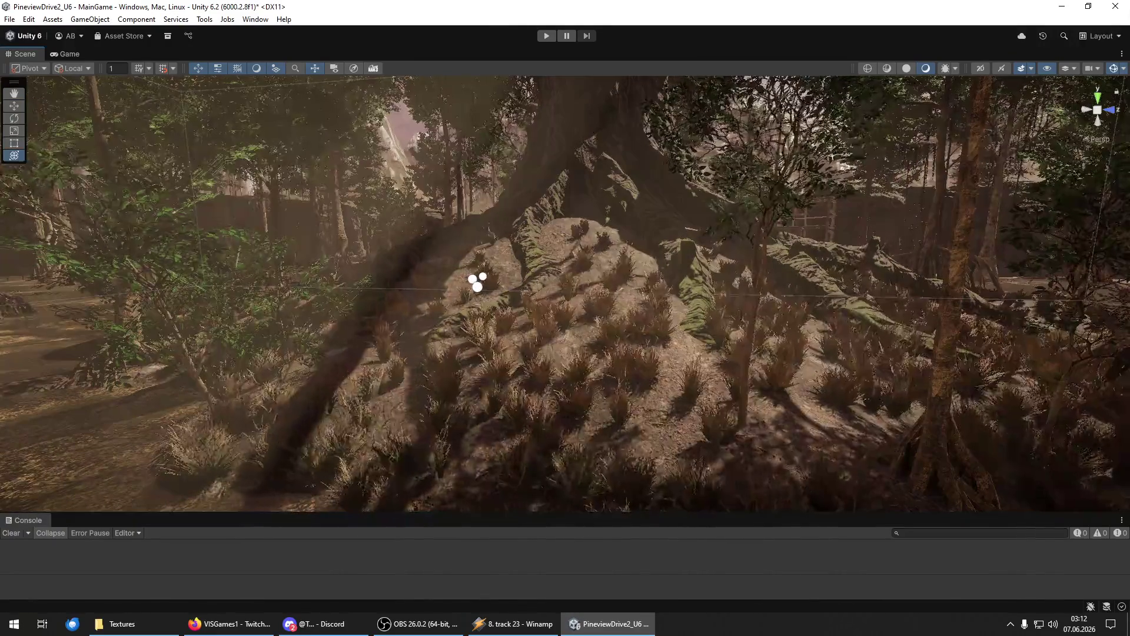
Select the terrain and set the texture brush to opacity 0,80 and size 11.
{"action": "left_click", "coordinate": [654, 339]}
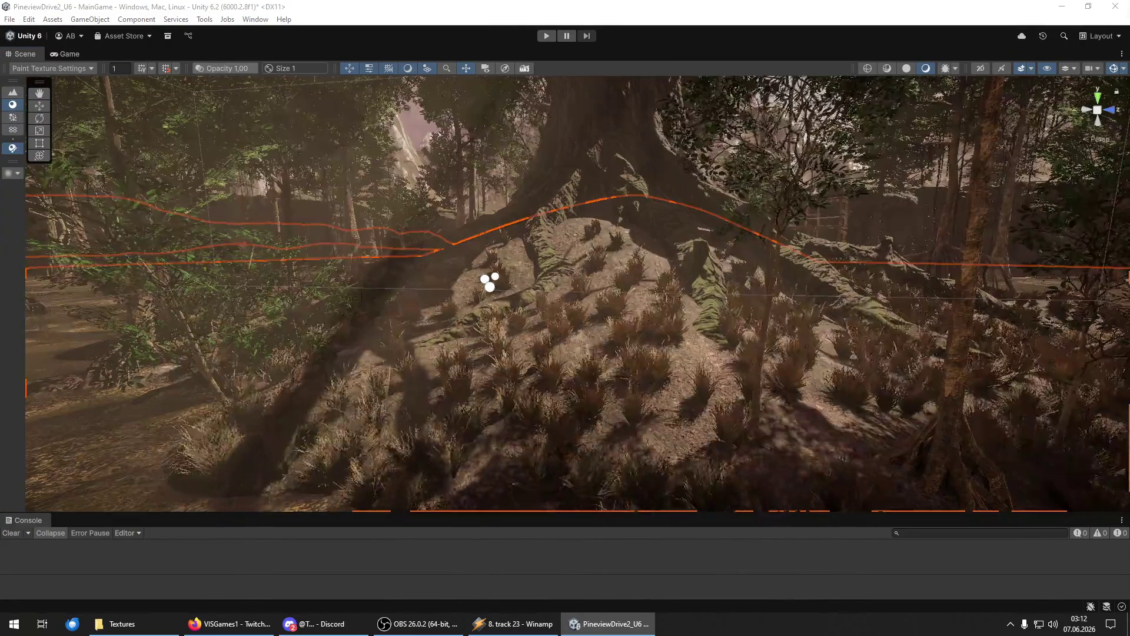
{"action": "key", "text": "minus"}
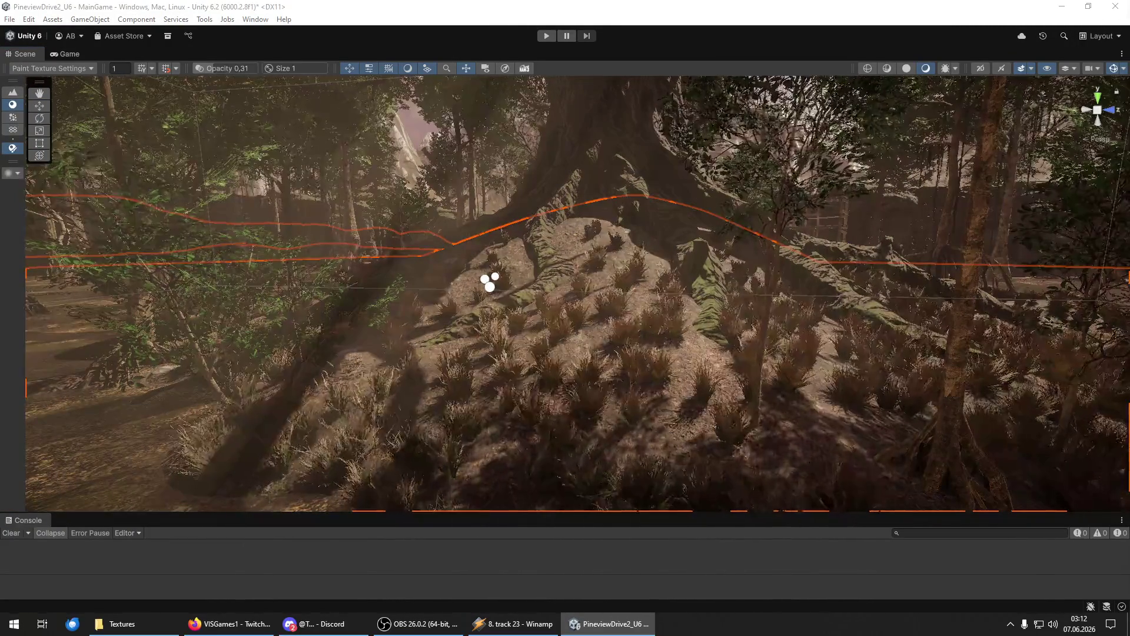
{"action": "mouse_move", "coordinate": [1003, 408]}
{"action": "left_mouse_down"}
{"action": "mouse_move", "coordinate": [504, 335]}
{"action": "mouse_move", "coordinate": [549, 264]}
{"action": "left_mouse_up"}
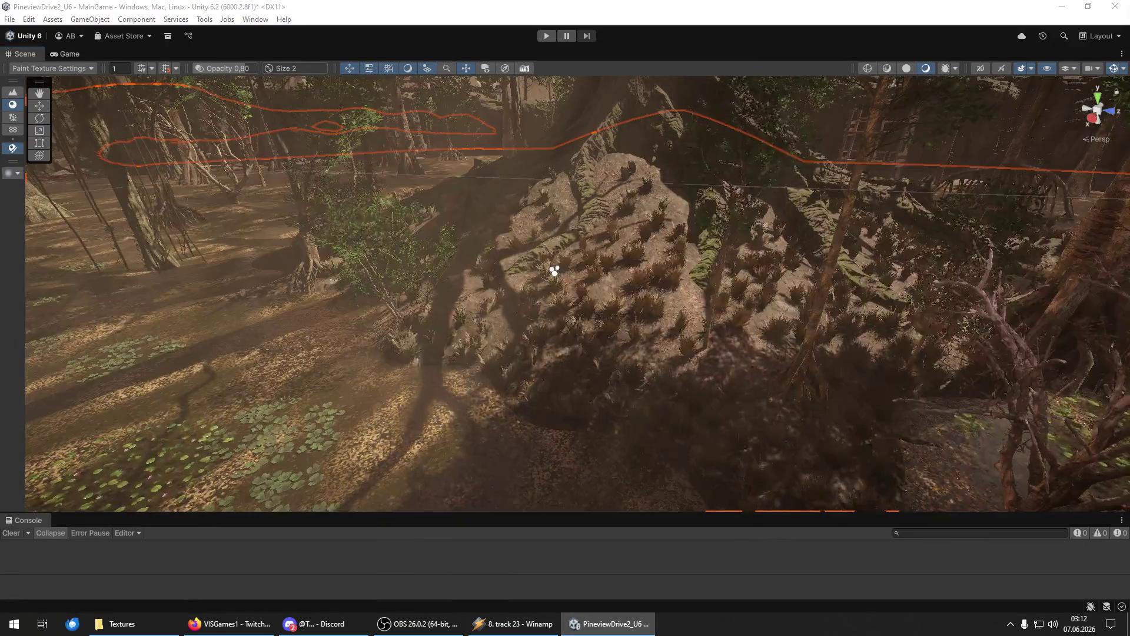
{"action": "key", "text": "bracketright"}
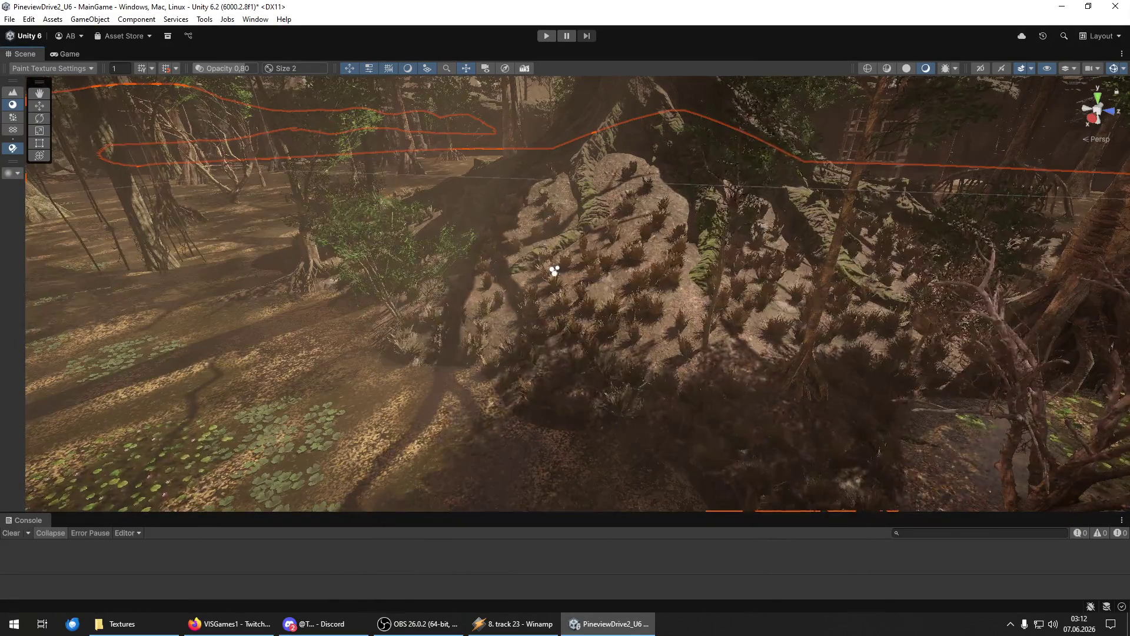
{"action": "key", "text": "bracketright"}
{"action": "key", "text": "bracketright"}
{"action": "key", "text": "bracketright"}
Orbit over the grassy mound and the big tree roots to view them from above.
{"action": "mouse_move", "coordinate": [584, 275]}
{"action": "left_mouse_down"}
{"action": "mouse_move", "coordinate": [578, 192]}
{"action": "mouse_move", "coordinate": [688, 283]}
{"action": "mouse_move", "coordinate": [459, 220]}
{"action": "mouse_move", "coordinate": [537, 184]}
{"action": "mouse_move", "coordinate": [633, 294]}
{"action": "left_mouse_up"}
{"action": "mouse_move", "coordinate": [415, 272]}
{"action": "left_mouse_down"}
{"action": "mouse_move", "coordinate": [503, 289]}
{"action": "mouse_move", "coordinate": [398, 331]}
{"action": "mouse_move", "coordinate": [532, 351]}
{"action": "mouse_move", "coordinate": [442, 306]}
{"action": "mouse_move", "coordinate": [491, 232]}
{"action": "mouse_move", "coordinate": [368, 212]}
{"action": "mouse_move", "coordinate": [212, 255]}
{"action": "mouse_move", "coordinate": [88, 240]}
{"action": "mouse_move", "coordinate": [140, 200]}
{"action": "mouse_move", "coordinate": [575, 189]}
{"action": "left_mouse_up"}
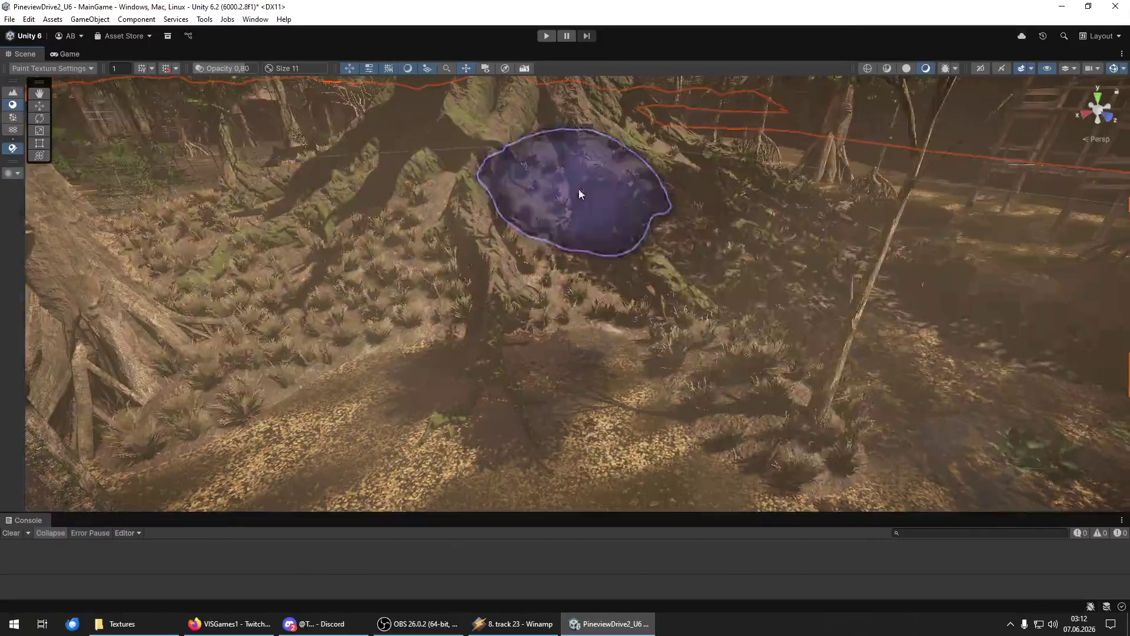
{"action": "left_click_drag", "start_coordinate": [631, 228], "coordinate": [351, 249]}
{"action": "mouse_move", "coordinate": [593, 227]}
{"action": "left_mouse_down"}
{"action": "mouse_move", "coordinate": [496, 231]}
{"action": "mouse_move", "coordinate": [494, 336]}
{"action": "mouse_move", "coordinate": [560, 274]}
{"action": "mouse_move", "coordinate": [859, 255]}
{"action": "mouse_move", "coordinate": [676, 263]}
{"action": "mouse_move", "coordinate": [590, 285]}
{"action": "mouse_move", "coordinate": [535, 279]}
{"action": "mouse_move", "coordinate": [436, 318]}
{"action": "left_mouse_up"}
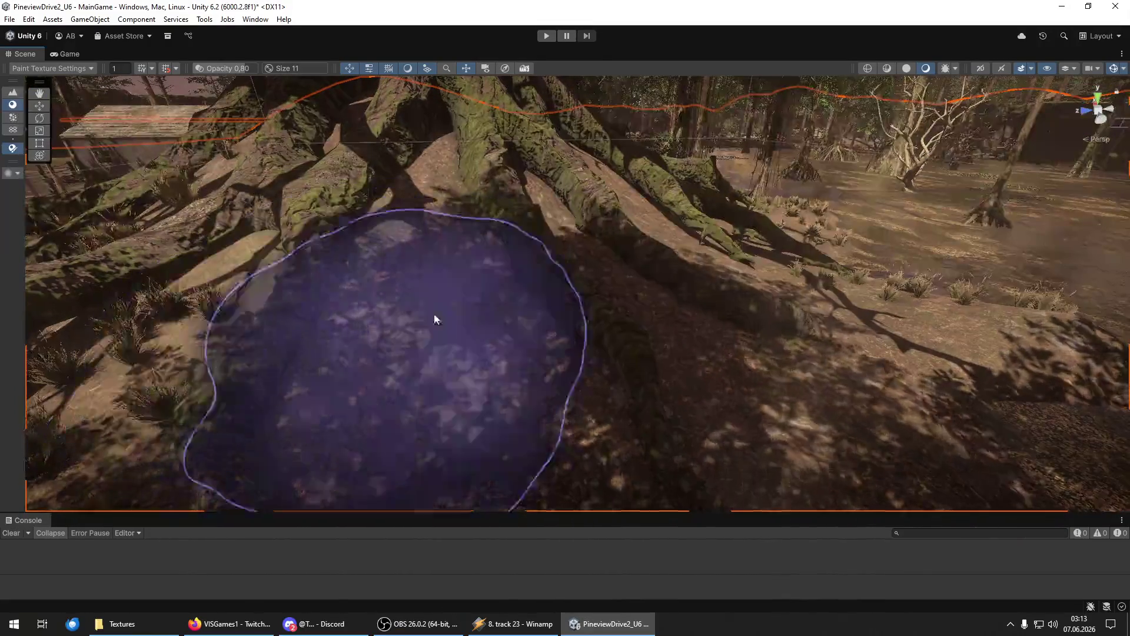
{"action": "mouse_move", "coordinate": [712, 249]}
{"action": "left_mouse_down"}
{"action": "mouse_move", "coordinate": [583, 267]}
{"action": "mouse_move", "coordinate": [575, 200]}
{"action": "mouse_move", "coordinate": [666, 222]}
{"action": "mouse_move", "coordinate": [469, 245]}
{"action": "mouse_move", "coordinate": [491, 315]}
{"action": "mouse_move", "coordinate": [780, 294]}
{"action": "mouse_move", "coordinate": [771, 320]}
{"action": "mouse_move", "coordinate": [462, 331]}
{"action": "mouse_move", "coordinate": [718, 259]}
{"action": "mouse_move", "coordinate": [718, 171]}
{"action": "mouse_move", "coordinate": [406, 169]}
{"action": "mouse_move", "coordinate": [447, 187]}
{"action": "mouse_move", "coordinate": [1060, 152]}
{"action": "mouse_move", "coordinate": [144, 161]}
{"action": "mouse_move", "coordinate": [920, 165]}
{"action": "mouse_move", "coordinate": [511, 169]}
{"action": "left_mouse_up"}
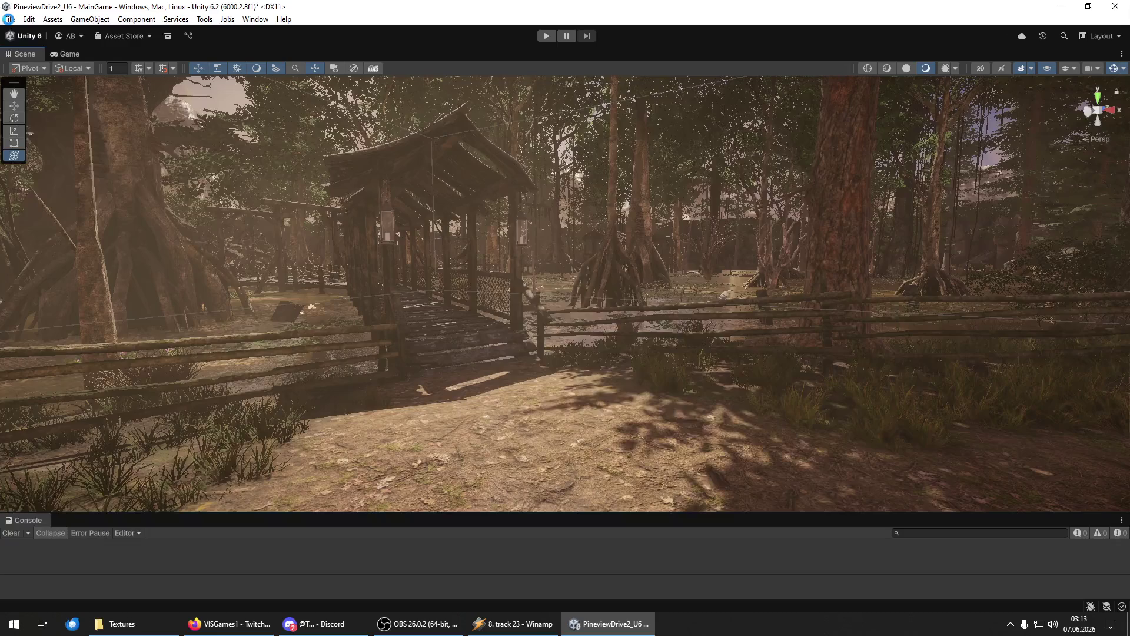
Save the MainGame scene with Ctrl+S.
{"action": "key", "text": "ctrl+s"}
{"action": "left_click", "coordinate": [9, 19]}
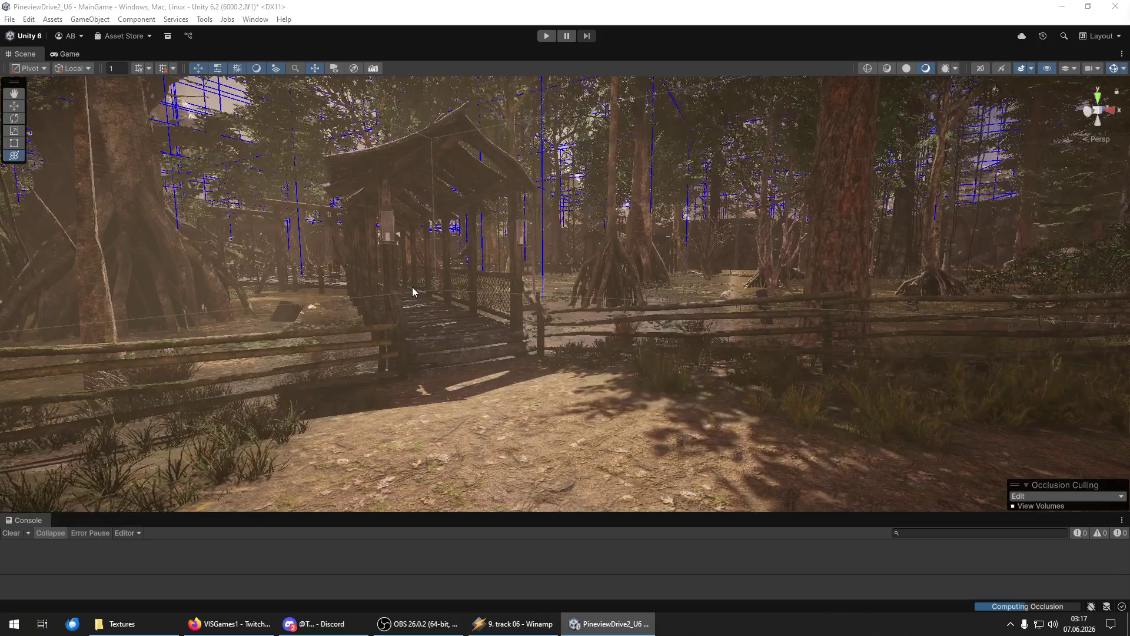
Orbit the Scene view along the log fence toward the wooden hut and large tree.
{"action": "left_click_drag", "start_coordinate": [514, 268], "coordinate": [256, 249]}
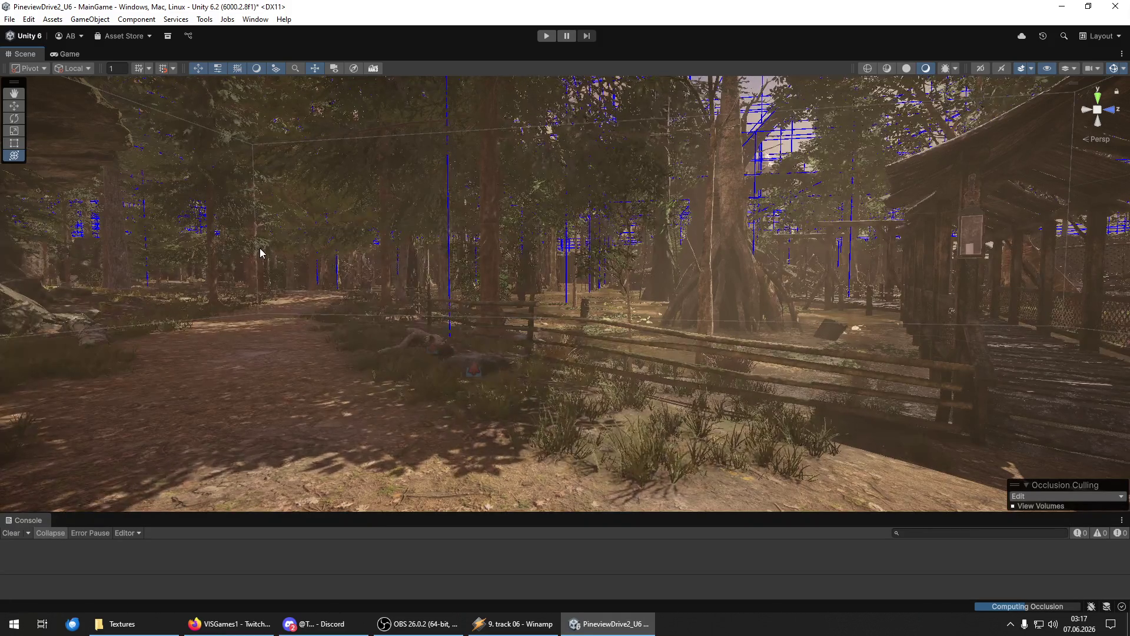
{"action": "left_click_drag", "start_coordinate": [260, 248], "coordinate": [537, 229]}
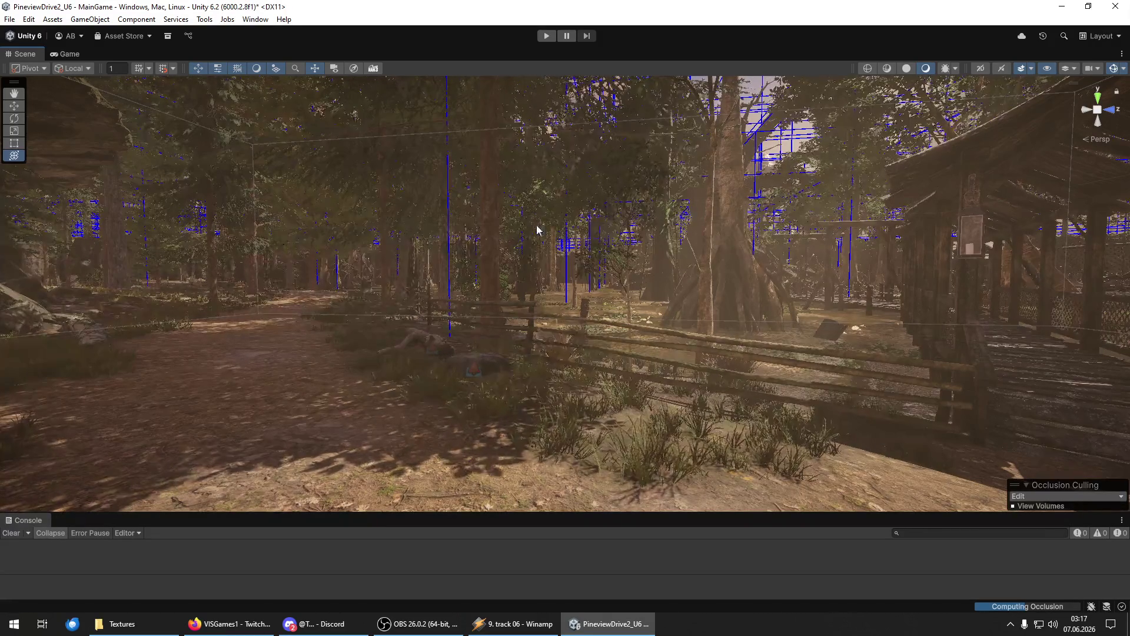
{"action": "left_click_drag", "start_coordinate": [371, 240], "coordinate": [506, 234]}
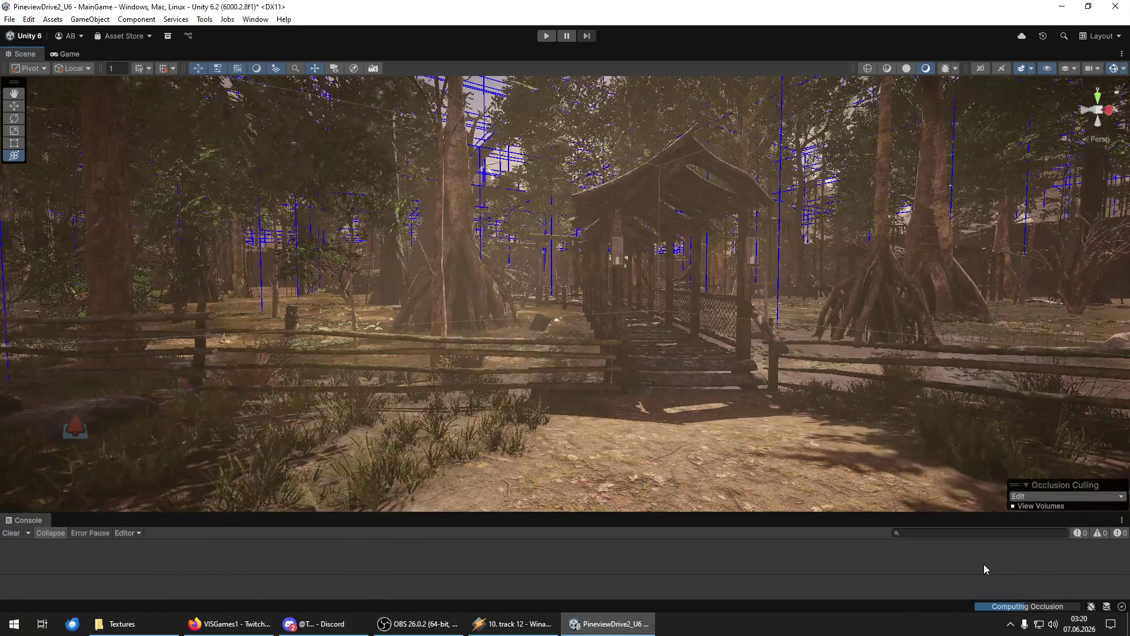
Switch focus from Unity over to the browser window.
{"action": "key", "text": "alt+Tab"}
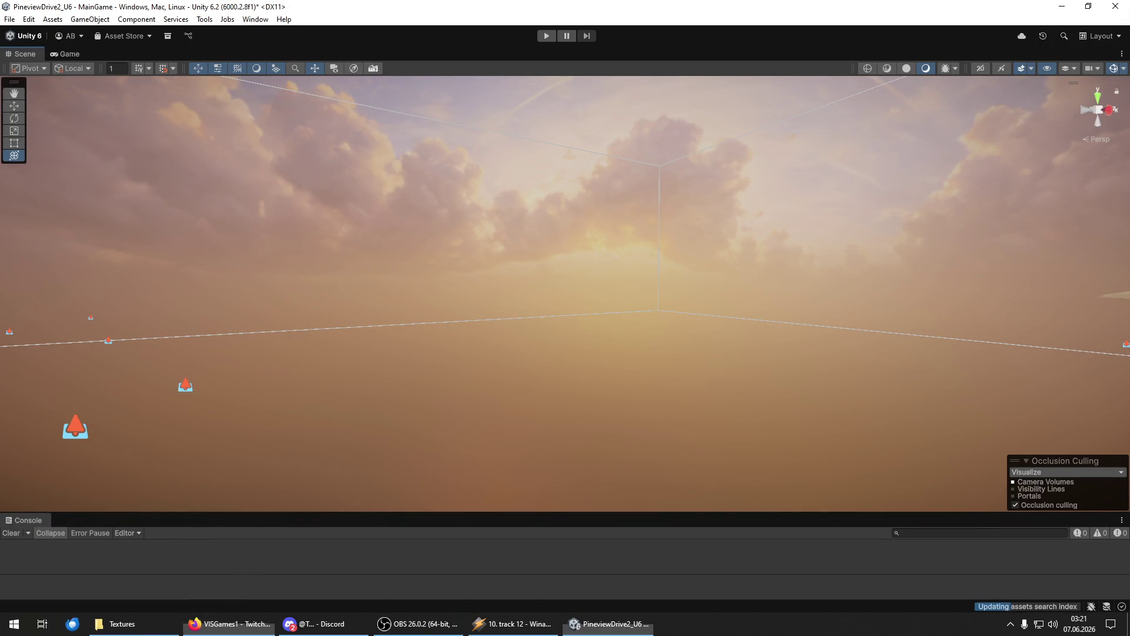
Fly the Scene camera back through the forest into the dark cabin interior.
{"action": "mouse_move", "coordinate": [712, 295]}
{"action": "left_mouse_down"}
{"action": "mouse_move", "coordinate": [650, 302]}
{"action": "mouse_move", "coordinate": [729, 298]}
{"action": "mouse_move", "coordinate": [714, 296]}
{"action": "mouse_move", "coordinate": [877, 319]}
{"action": "left_mouse_up"}
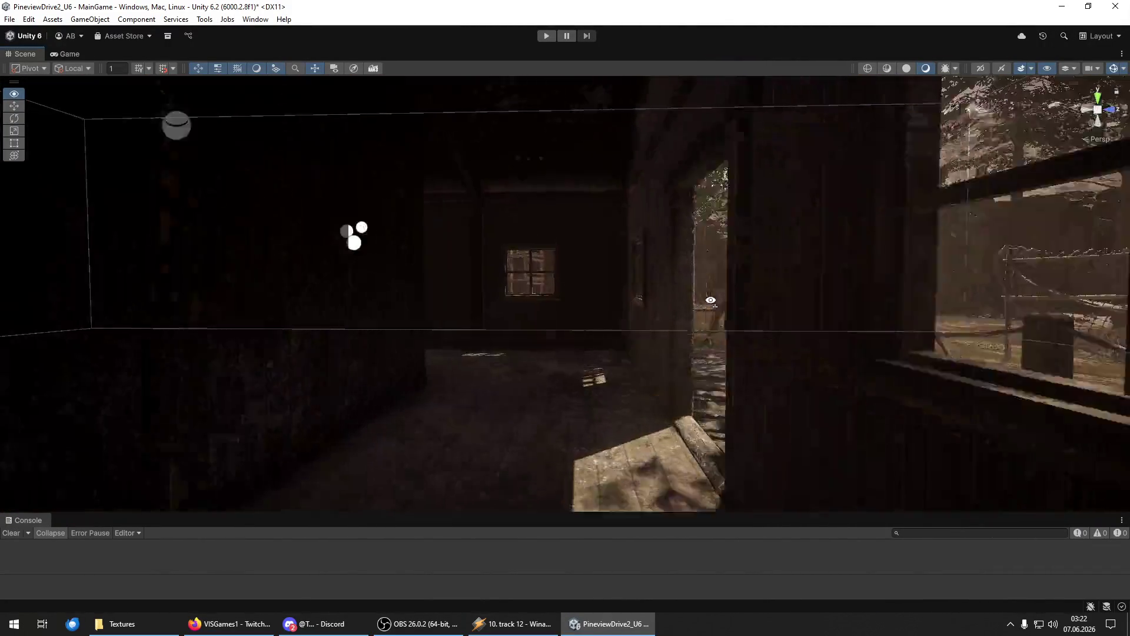
Fly the Scene camera out the cabin doorway onto the rope-railed boardwalk.
{"action": "mouse_move", "coordinate": [190, 297]}
{"action": "left_mouse_down"}
{"action": "mouse_move", "coordinate": [48, 298]}
{"action": "mouse_move", "coordinate": [1118, 297]}
{"action": "mouse_move", "coordinate": [17, 293]}
{"action": "mouse_move", "coordinate": [400, 298]}
{"action": "mouse_move", "coordinate": [825, 255]}
{"action": "mouse_move", "coordinate": [613, 276]}
{"action": "mouse_move", "coordinate": [189, 290]}
{"action": "mouse_move", "coordinate": [335, 299]}
{"action": "mouse_move", "coordinate": [294, 295]}
{"action": "mouse_move", "coordinate": [277, 277]}
{"action": "mouse_move", "coordinate": [206, 286]}
{"action": "left_mouse_up"}
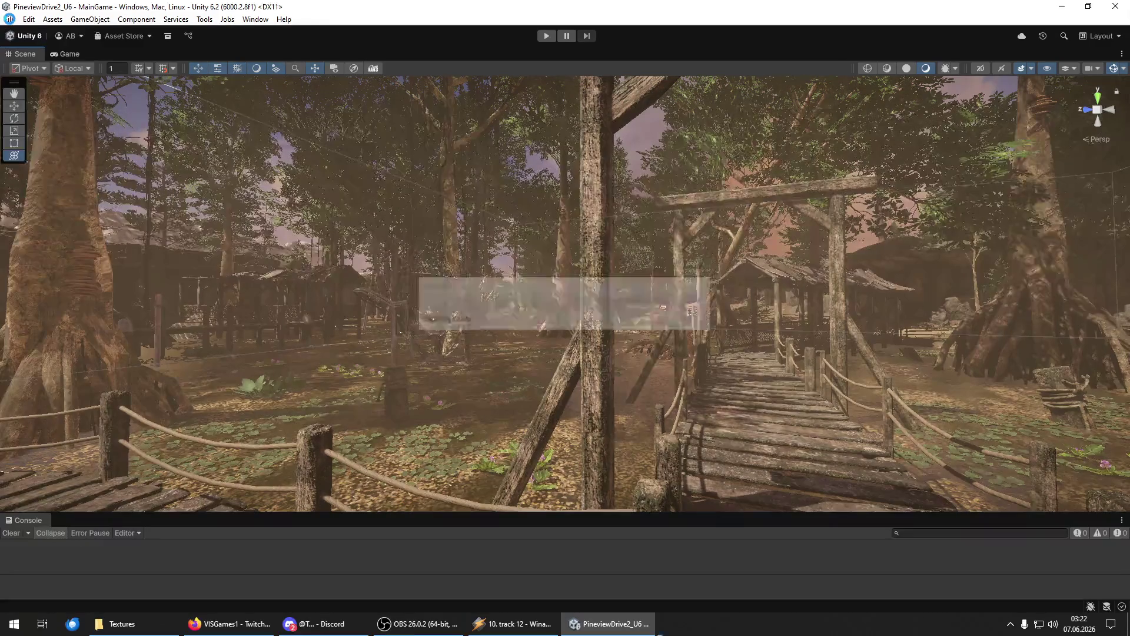
{"action": "mouse_move", "coordinate": [493, 205]}
{"action": "left_mouse_down"}
{"action": "mouse_move", "coordinate": [313, 234]}
{"action": "mouse_move", "coordinate": [724, 234]}
{"action": "mouse_move", "coordinate": [633, 240]}
{"action": "mouse_move", "coordinate": [712, 257]}
{"action": "mouse_move", "coordinate": [1087, 233]}
{"action": "mouse_move", "coordinate": [778, 236]}
{"action": "mouse_move", "coordinate": [769, 222]}
{"action": "mouse_move", "coordinate": [822, 270]}
{"action": "left_mouse_up"}
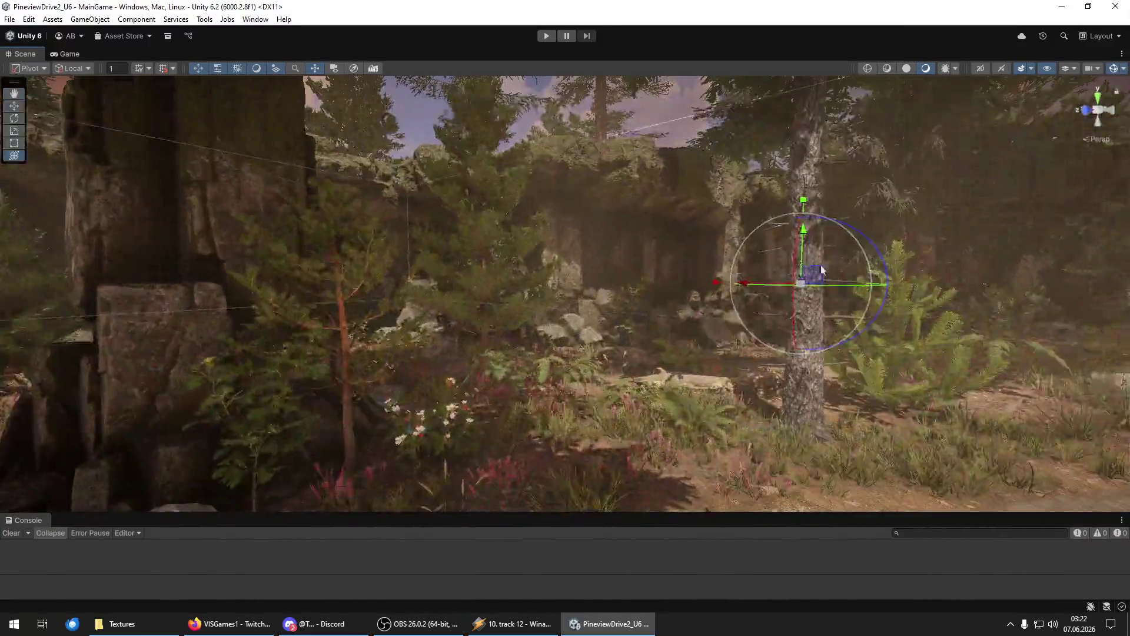
Select the small fir and the bush by the rock wall, then clear the selection.
{"action": "left_click", "coordinate": [905, 357]}
{"action": "mouse_move", "coordinate": [700, 321]}
{"action": "left_mouse_down"}
{"action": "mouse_move", "coordinate": [718, 309]}
{"action": "mouse_move", "coordinate": [732, 323]}
{"action": "left_mouse_up"}
{"action": "left_click", "coordinate": [704, 347]}
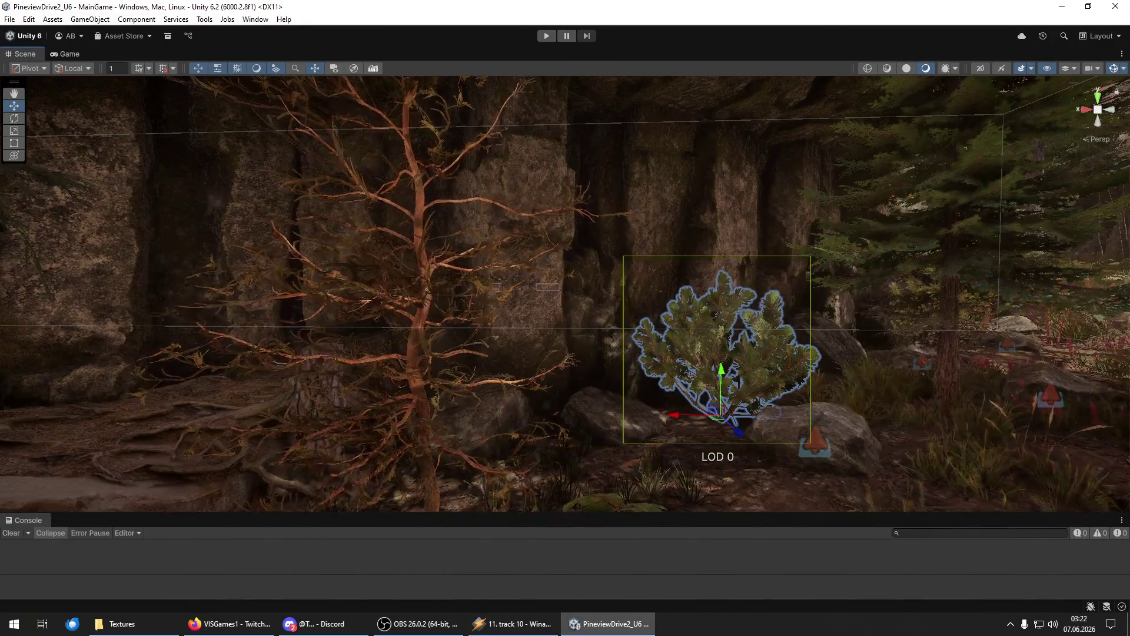
{"action": "key", "text": "ctrl+shift+a"}
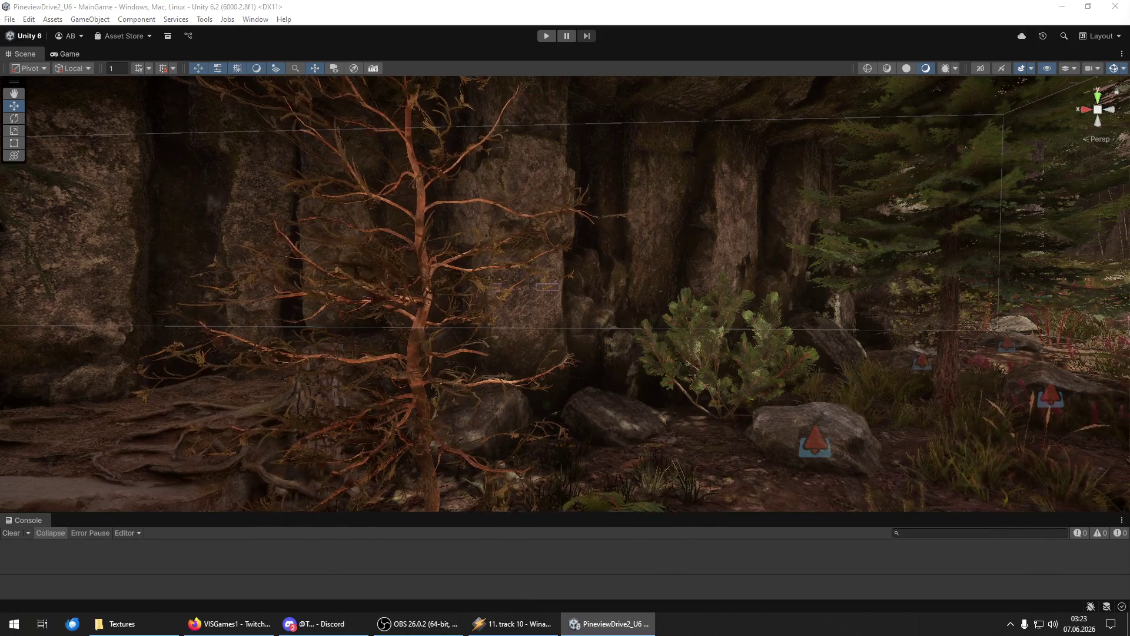
Fly to the cliff base and place a leafy shrub on the dirt floor.
{"action": "key", "text": "w"}
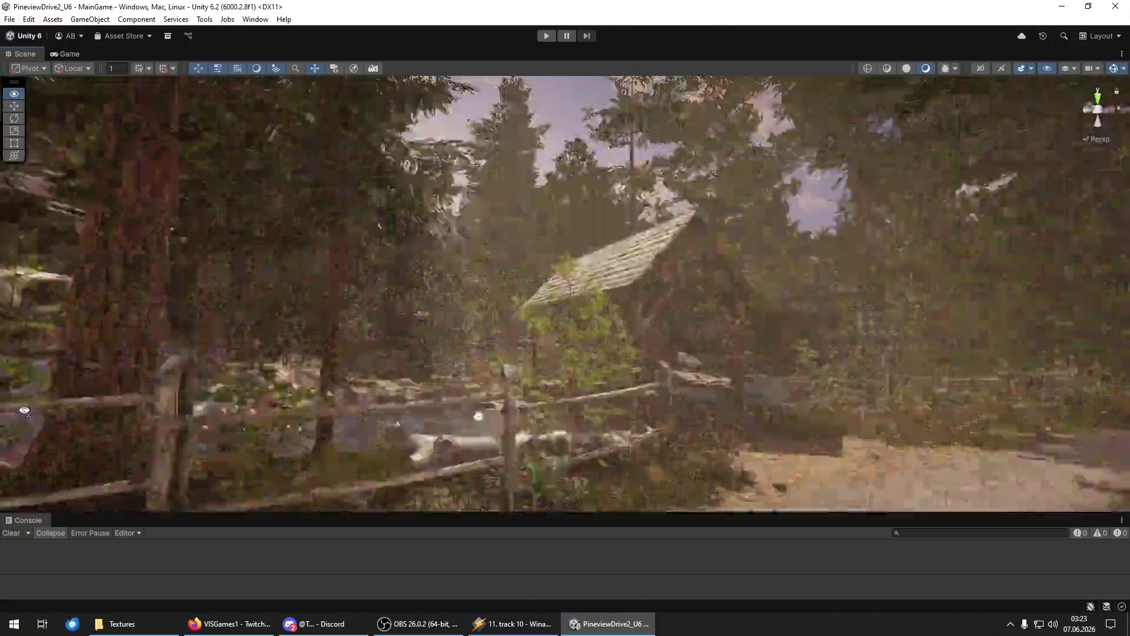
{"action": "key", "text": "w"}
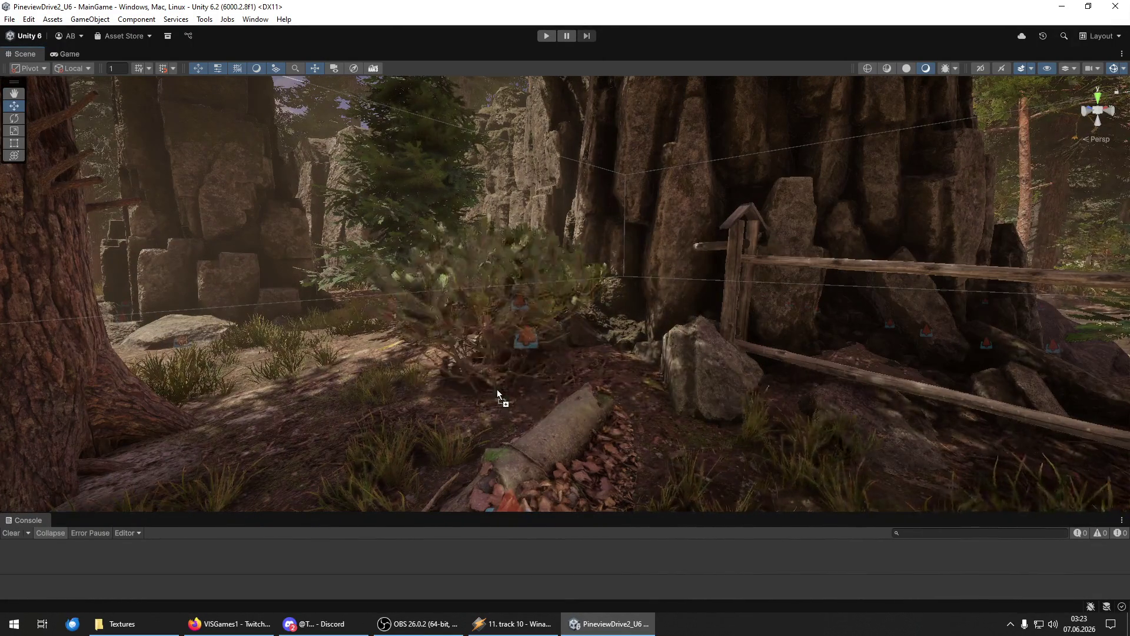
{"action": "left_click", "coordinate": [510, 405]}
{"action": "key", "text": "w"}
{"action": "key", "text": "w"}
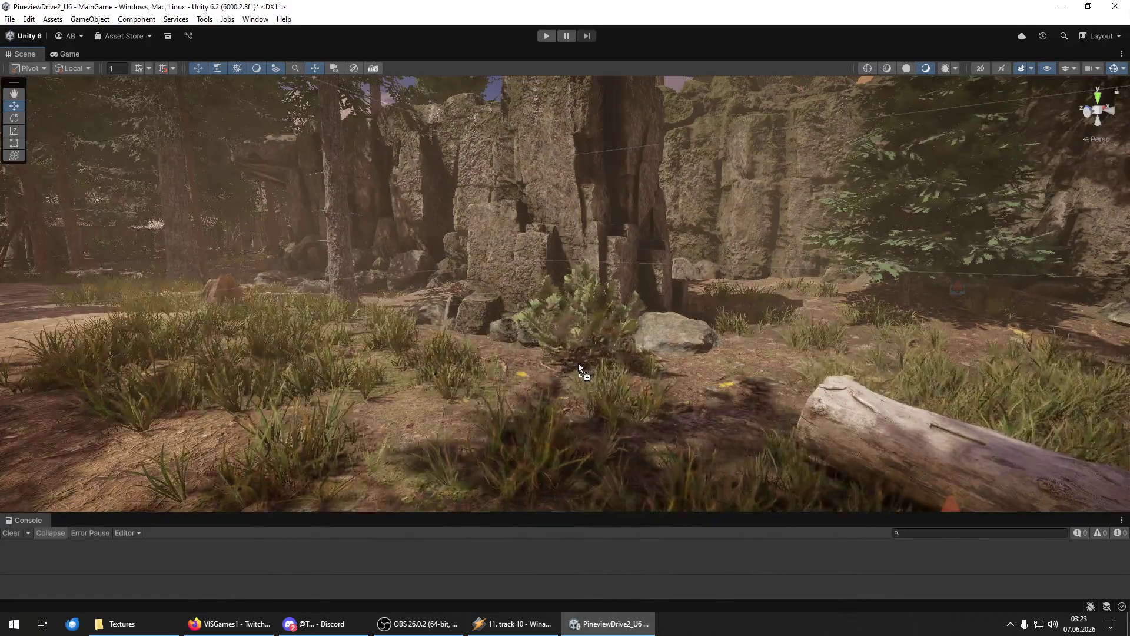
{"action": "key", "text": "w"}
{"action": "key", "text": "w"}
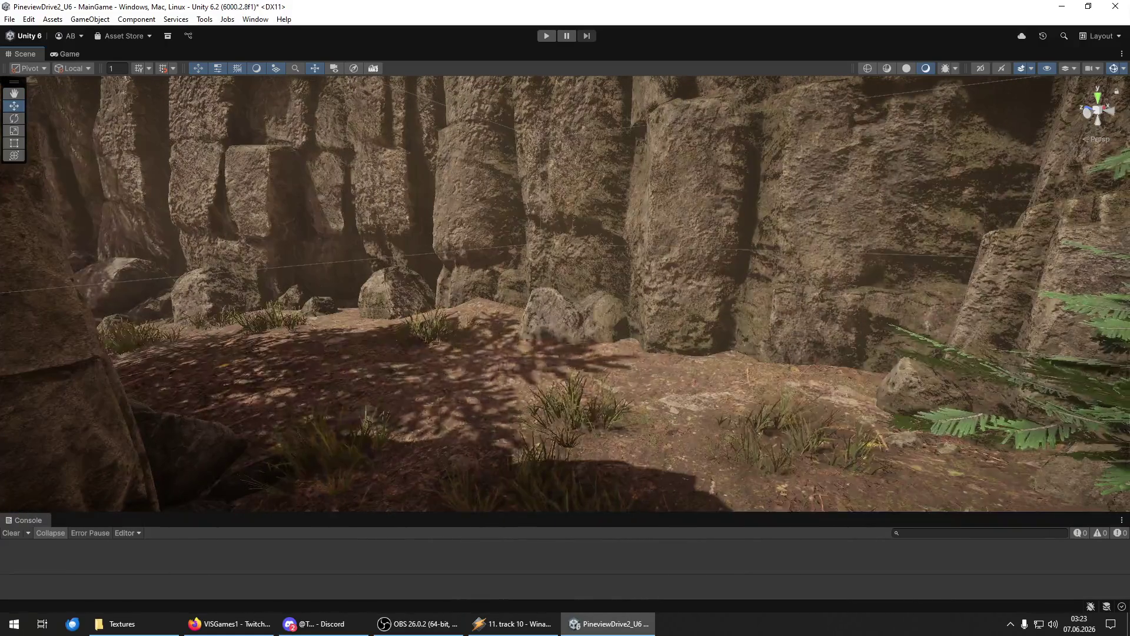
{"action": "left_click", "coordinate": [411, 362]}
{"action": "key", "text": "w"}
Place a bush at the cliff base, a fern beside it, and a leafy bush by the stone block.
{"action": "key", "text": "s"}
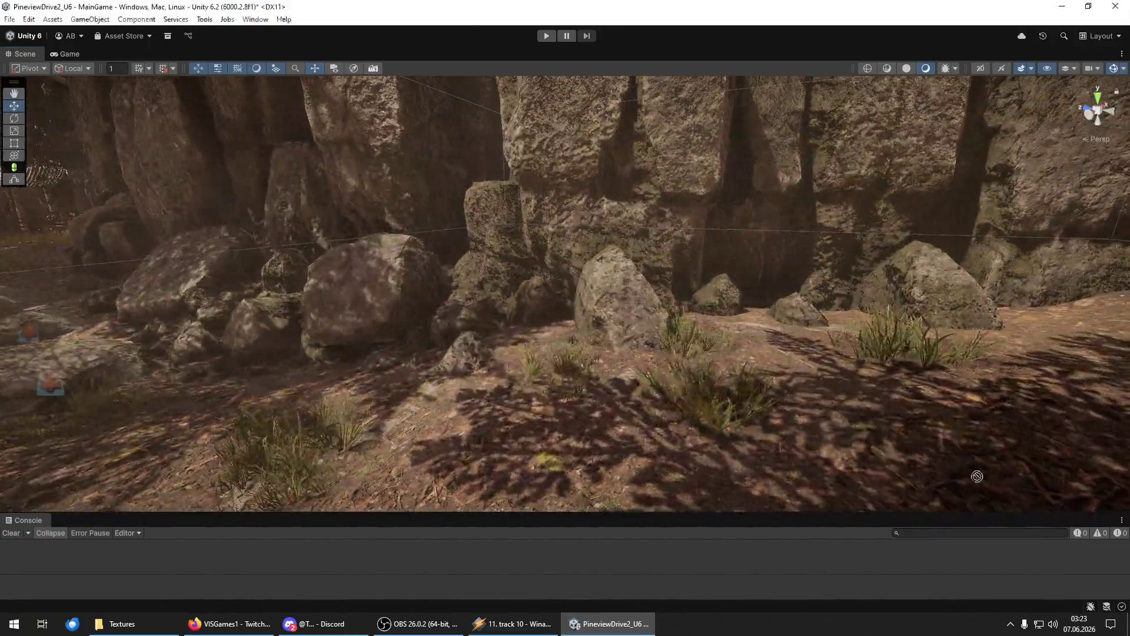
{"action": "left_click", "coordinate": [513, 364]}
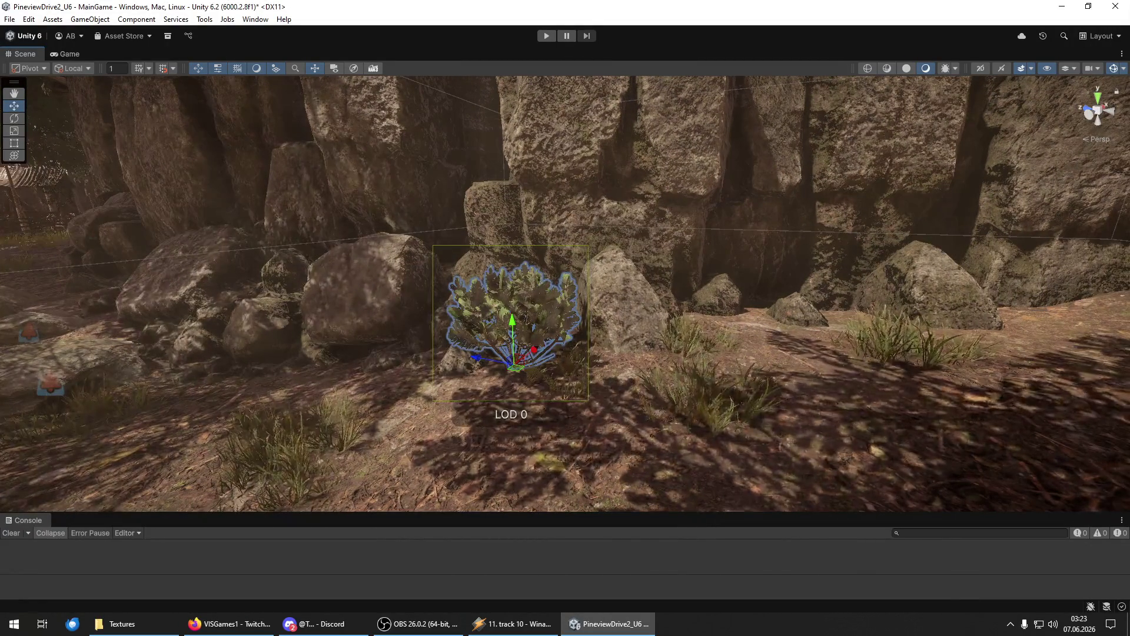
{"action": "key", "text": "Escape"}
{"action": "left_click", "coordinate": [359, 404]}
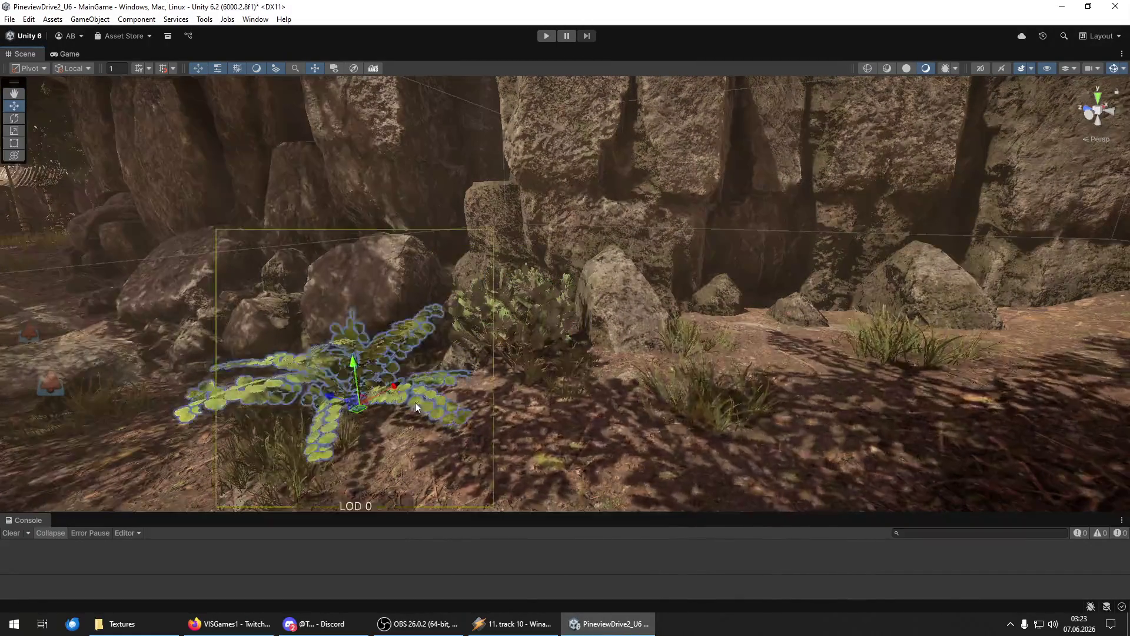
{"action": "key", "text": "s"}
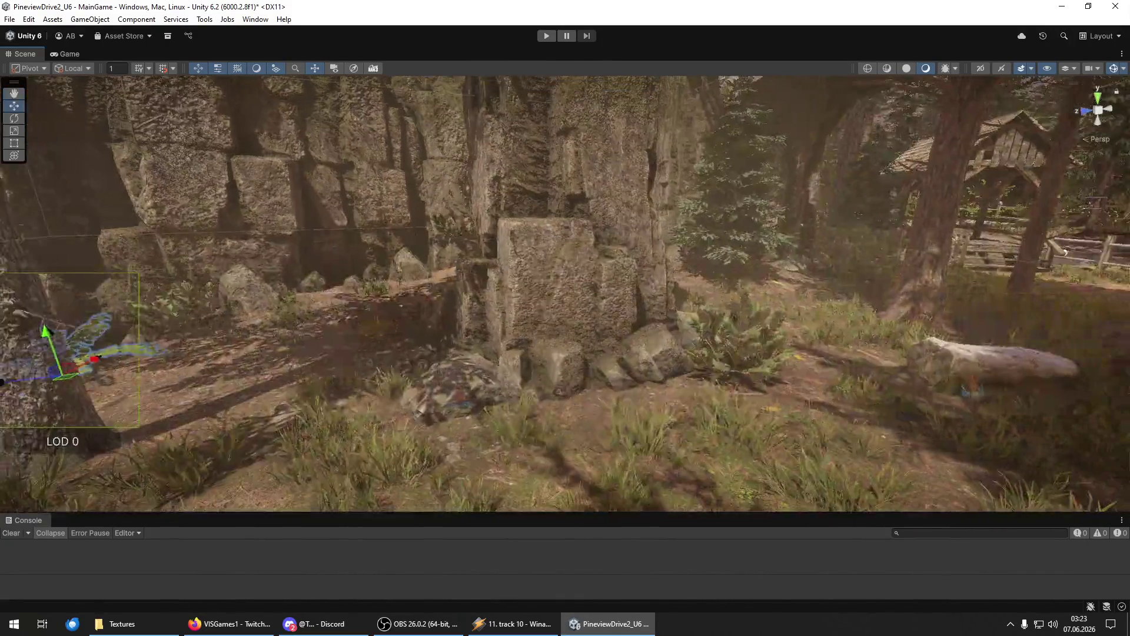
{"action": "left_click", "coordinate": [549, 384]}
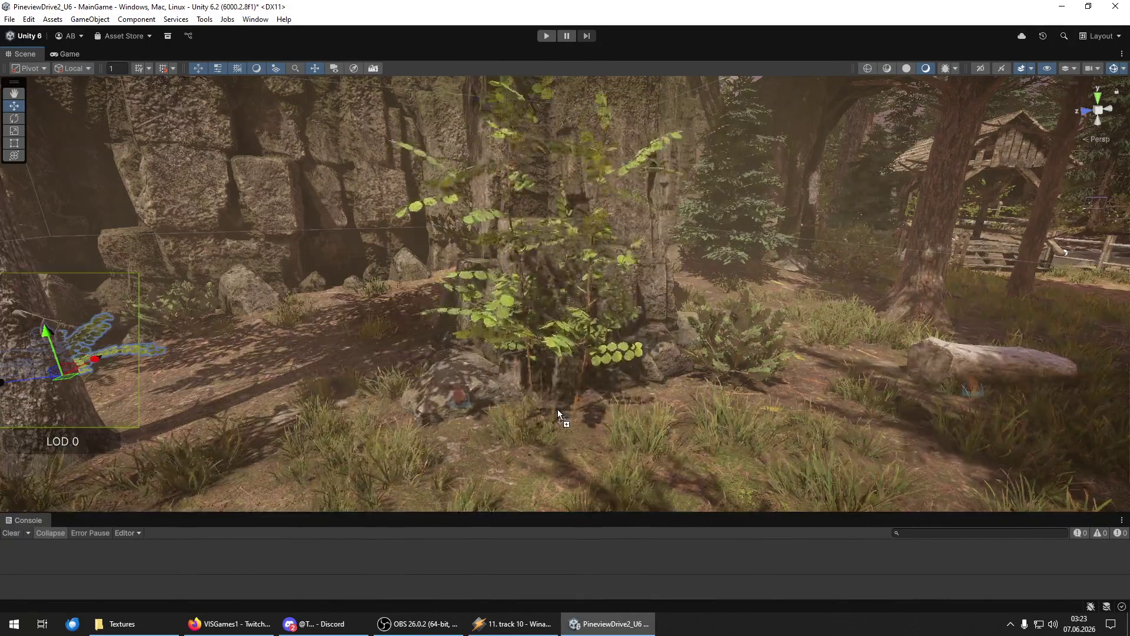
Add a fern and sapling in the grass, a plant before the fence, and a small tree by the river.
{"action": "key", "text": "s"}
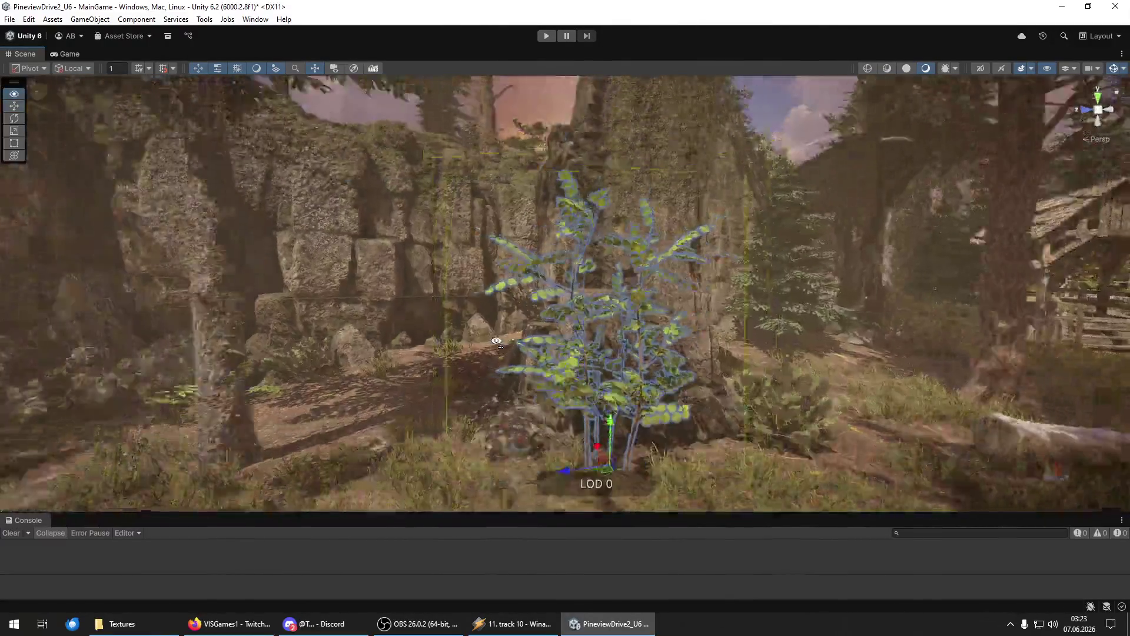
{"action": "key", "text": "w"}
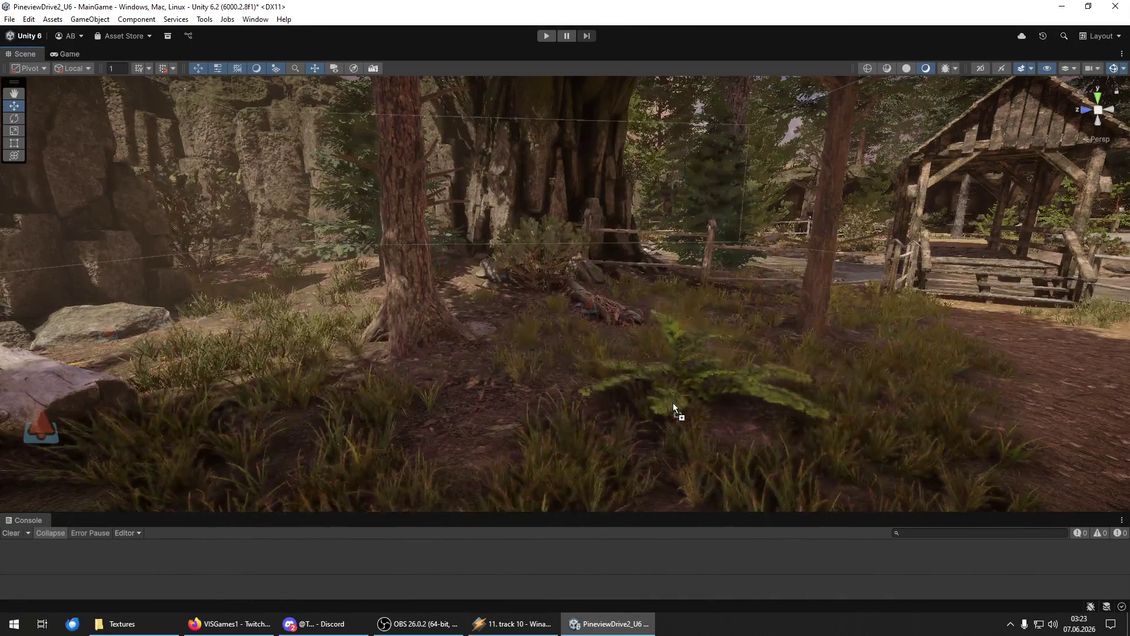
{"action": "left_click", "coordinate": [672, 403]}
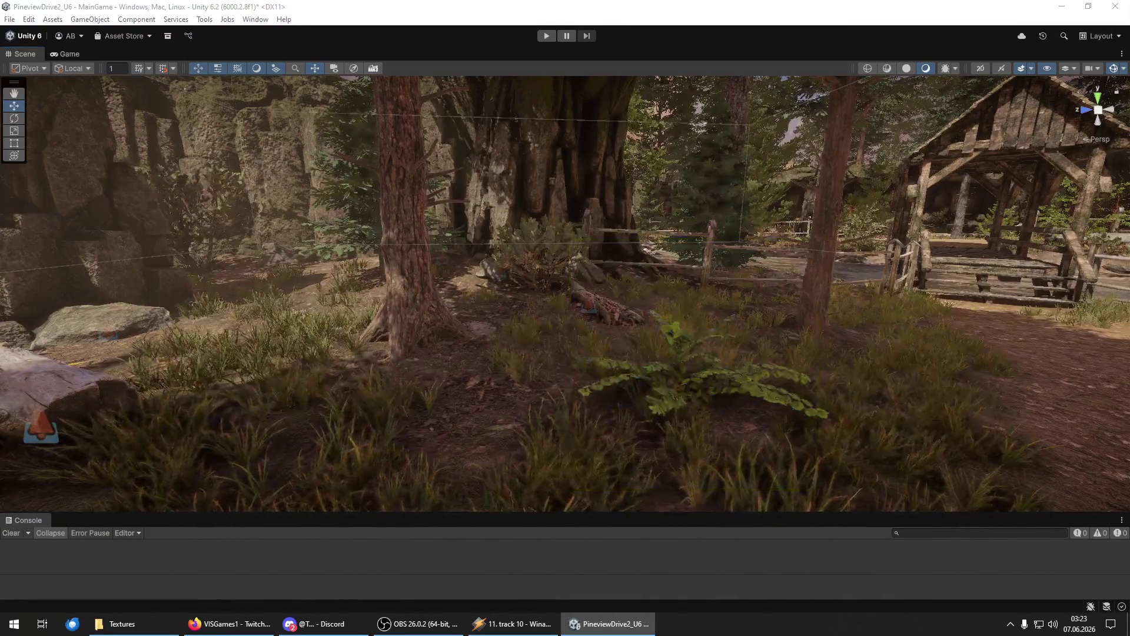
{"action": "left_click", "coordinate": [635, 388]}
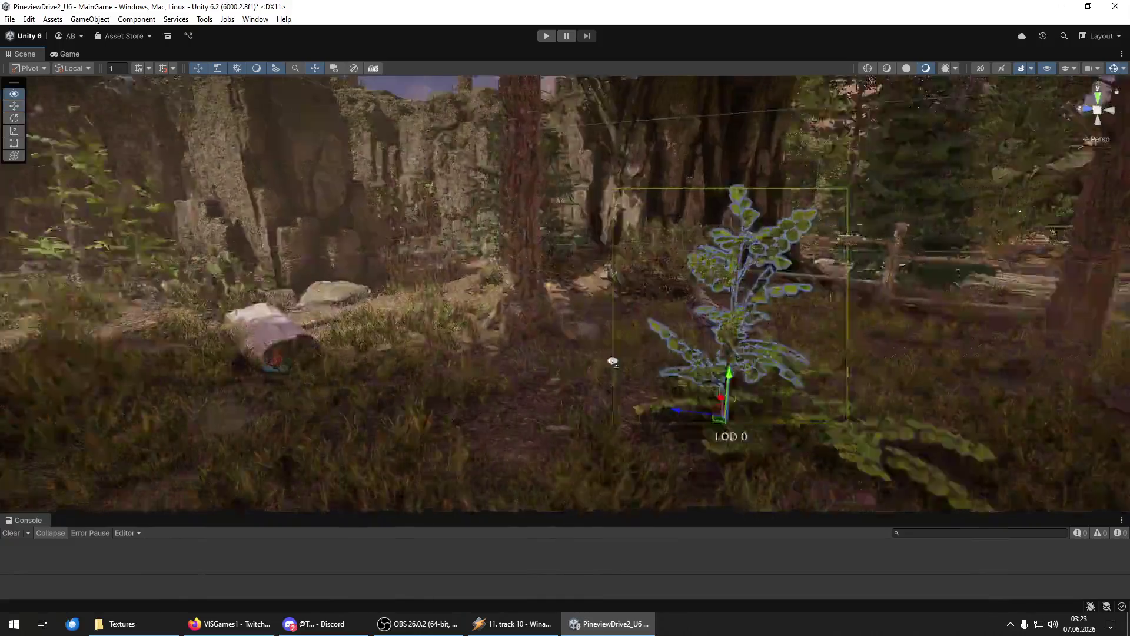
{"action": "key", "text": "d"}
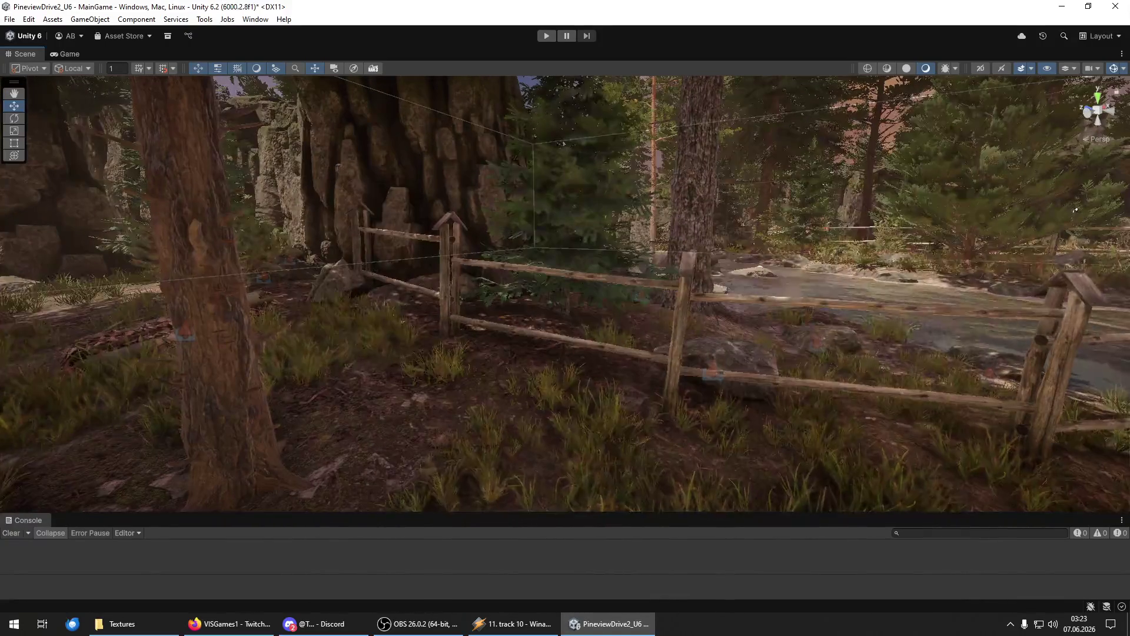
{"action": "left_click", "coordinate": [553, 426]}
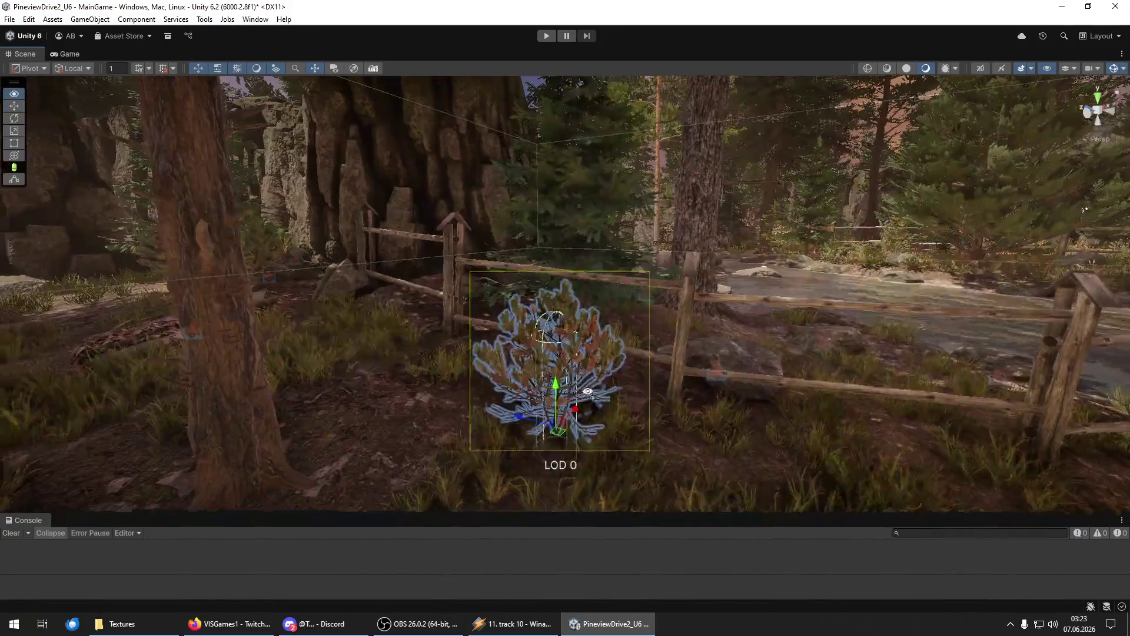
{"action": "key", "text": "w"}
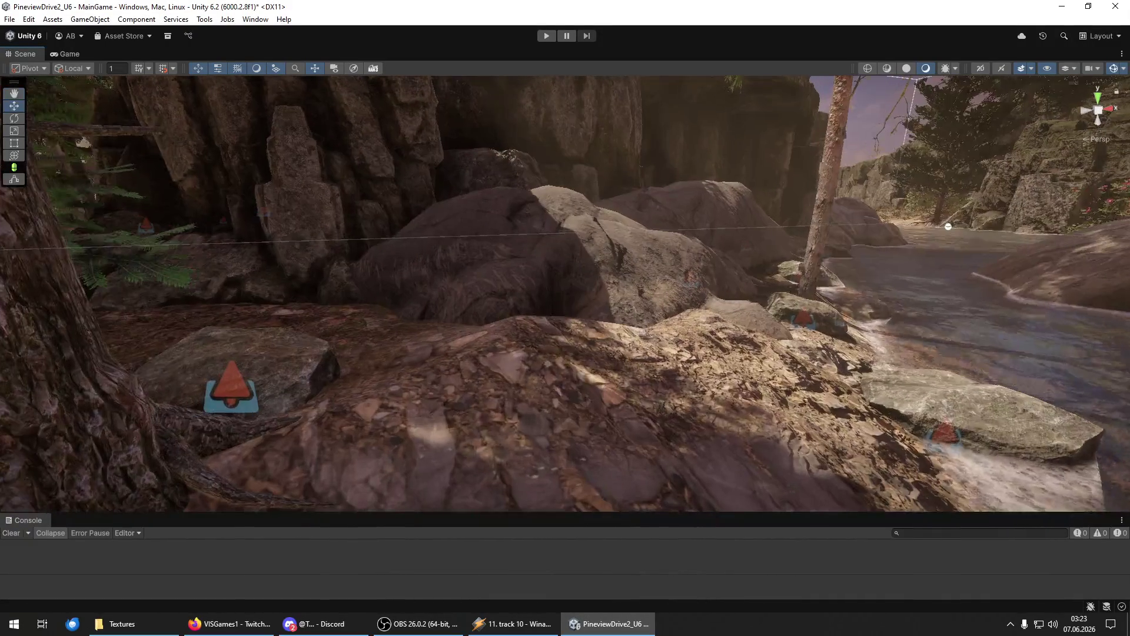
{"action": "left_click", "coordinate": [606, 387]}
Add two orange-leaved bushes beside the fence and drop a bush onto the riverbank.
{"action": "scroll", "coordinate": [651, 373], "scroll_direction": "down", "scroll_amount": 5}
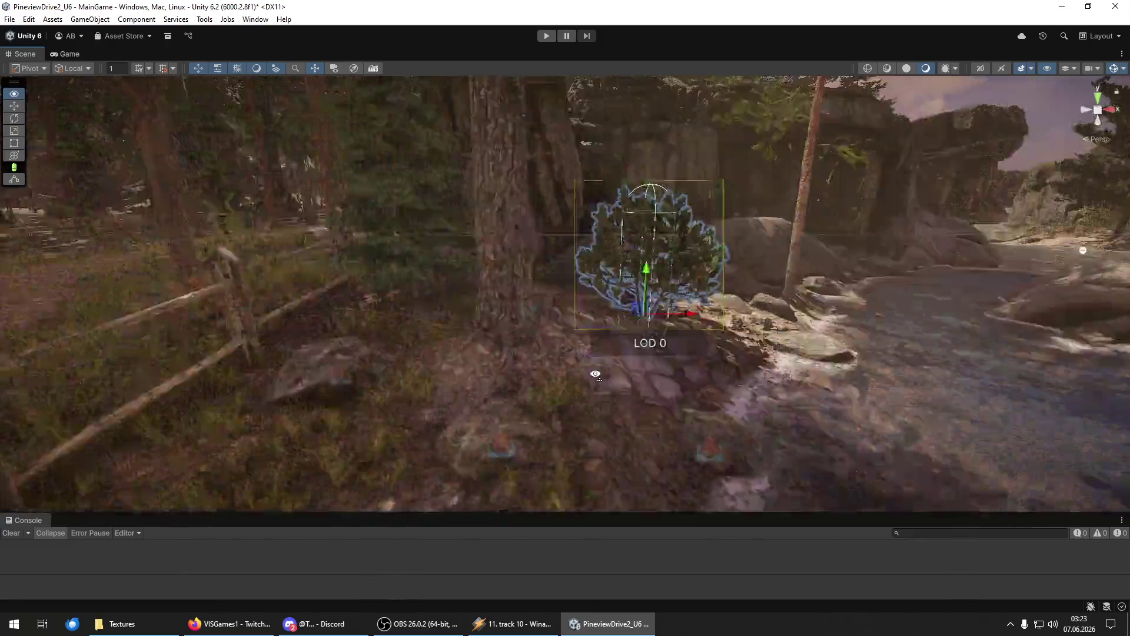
{"action": "key", "text": "ctrl+z"}
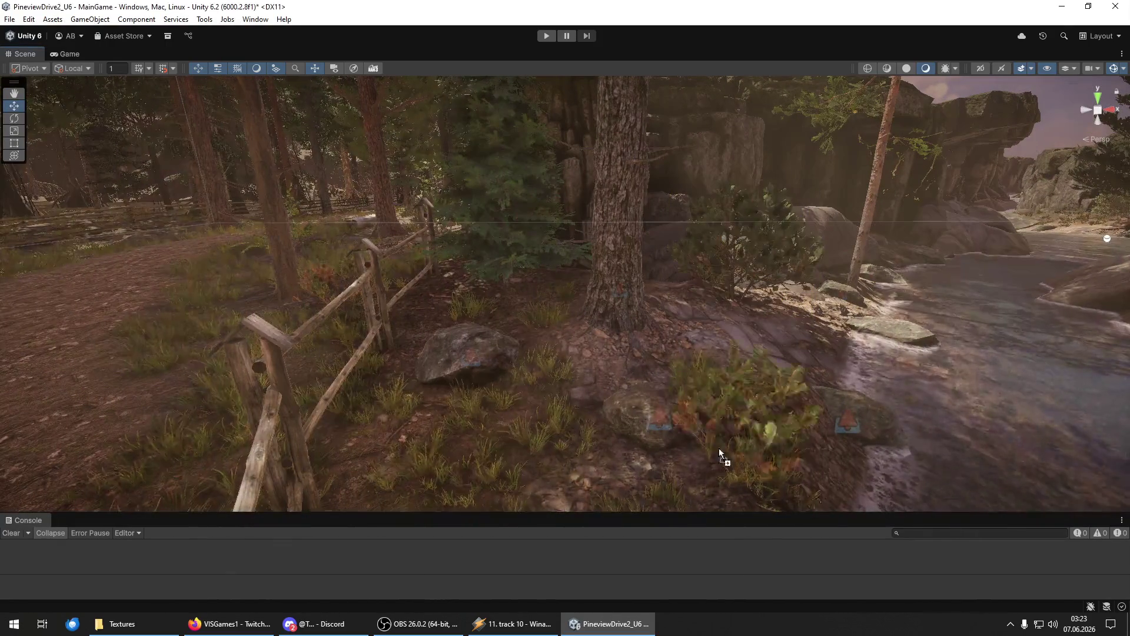
{"action": "left_click", "coordinate": [579, 380]}
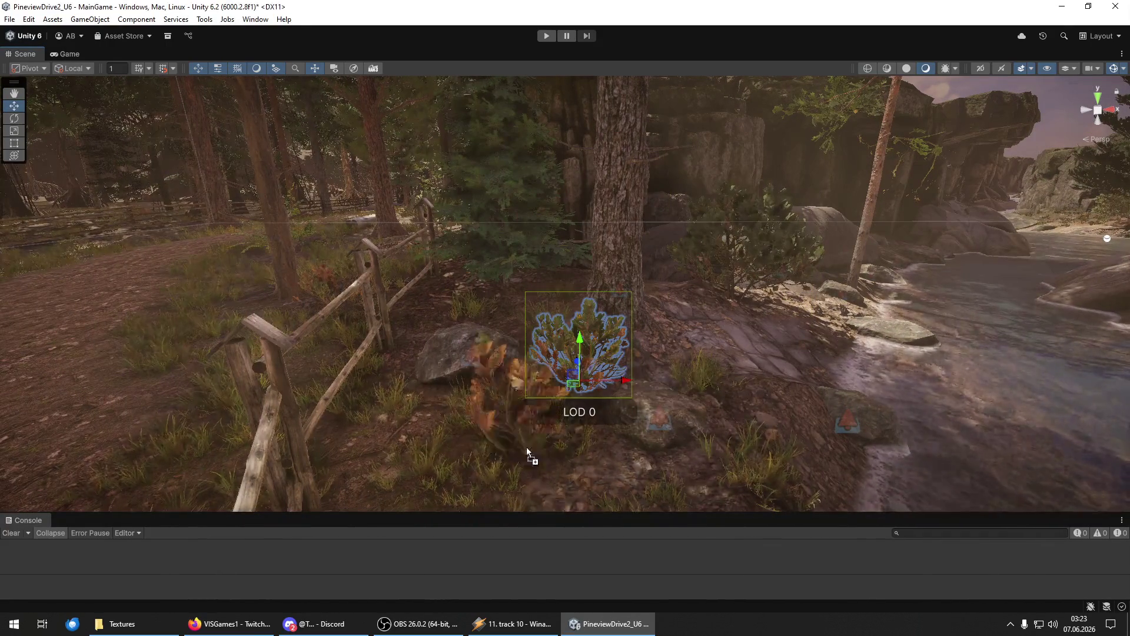
{"action": "left_click", "coordinate": [468, 437]}
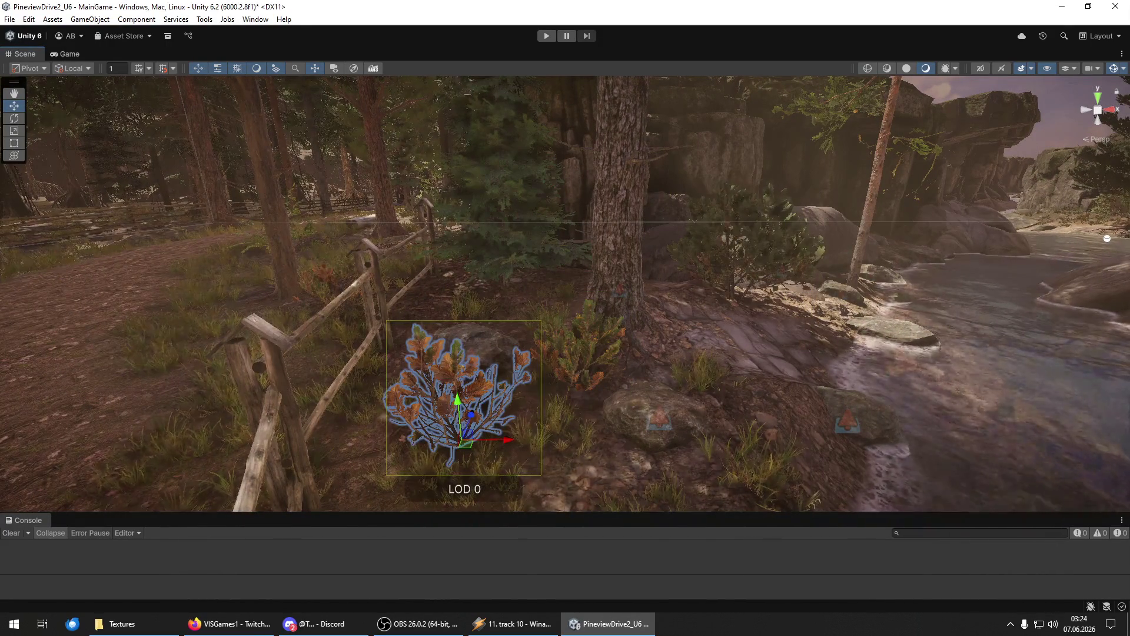
{"action": "key", "text": "ctrl+shift+d"}
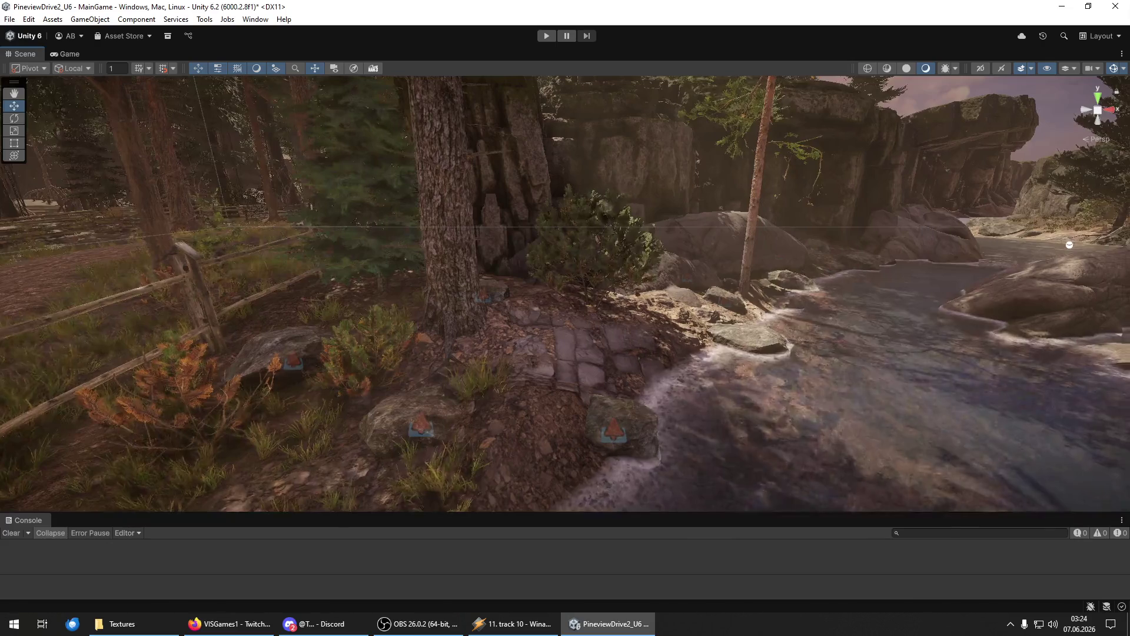
{"action": "left_click_drag", "start_coordinate": [736, 330], "coordinate": [711, 307]}
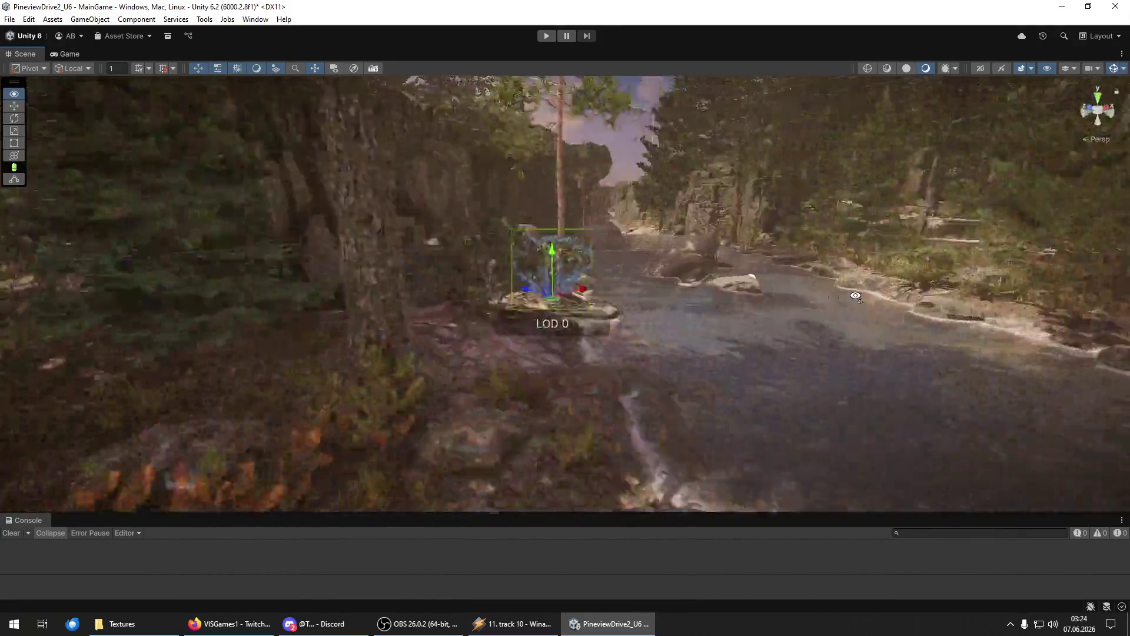
Fly through the forest adding bushes on the rocks and a leafy bush before the split-rail fence.
{"action": "mouse_move", "coordinate": [855, 296]}
{"action": "left_mouse_down"}
{"action": "mouse_move", "coordinate": [819, 311]}
{"action": "mouse_move", "coordinate": [200, 285]}
{"action": "left_mouse_up"}
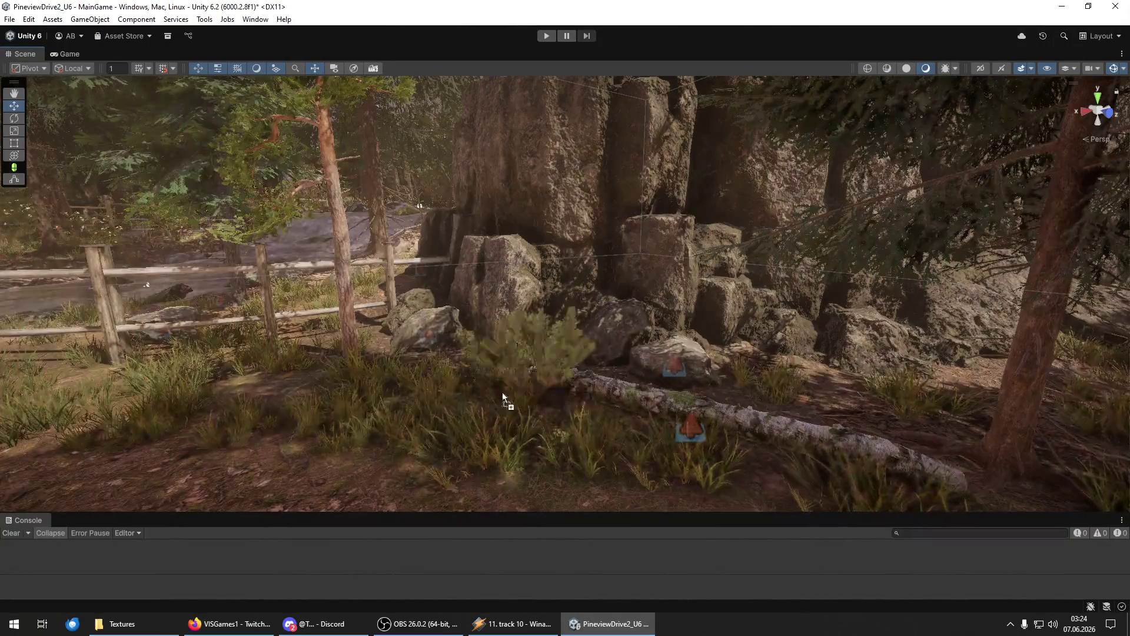
{"action": "mouse_move", "coordinate": [630, 410]}
{"action": "left_mouse_down"}
{"action": "mouse_move", "coordinate": [632, 386]}
{"action": "mouse_move", "coordinate": [577, 415]}
{"action": "mouse_move", "coordinate": [680, 432]}
{"action": "left_mouse_up"}
{"action": "mouse_move", "coordinate": [730, 362]}
{"action": "left_mouse_down"}
{"action": "mouse_move", "coordinate": [721, 365]}
{"action": "mouse_move", "coordinate": [783, 372]}
{"action": "mouse_move", "coordinate": [731, 361]}
{"action": "mouse_move", "coordinate": [734, 348]}
{"action": "mouse_move", "coordinate": [703, 352]}
{"action": "mouse_move", "coordinate": [611, 323]}
{"action": "mouse_move", "coordinate": [589, 330]}
{"action": "left_mouse_up"}
{"action": "mouse_move", "coordinate": [601, 400]}
{"action": "left_mouse_down"}
{"action": "mouse_move", "coordinate": [445, 399]}
{"action": "mouse_move", "coordinate": [687, 386]}
{"action": "mouse_move", "coordinate": [660, 391]}
{"action": "mouse_move", "coordinate": [637, 387]}
{"action": "mouse_move", "coordinate": [797, 370]}
{"action": "mouse_move", "coordinate": [919, 384]}
{"action": "mouse_move", "coordinate": [736, 335]}
{"action": "left_mouse_up"}
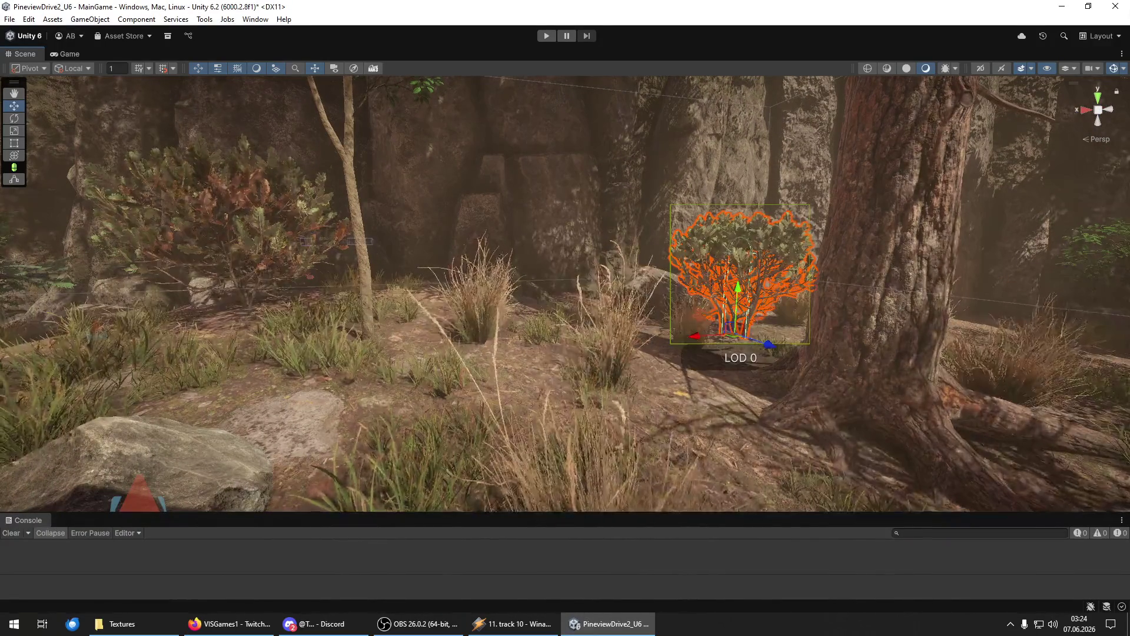
{"action": "mouse_move", "coordinate": [651, 446]}
{"action": "left_mouse_down"}
{"action": "mouse_move", "coordinate": [677, 456]}
{"action": "mouse_move", "coordinate": [449, 462]}
{"action": "mouse_move", "coordinate": [502, 436]}
{"action": "mouse_move", "coordinate": [502, 457]}
{"action": "left_mouse_up"}
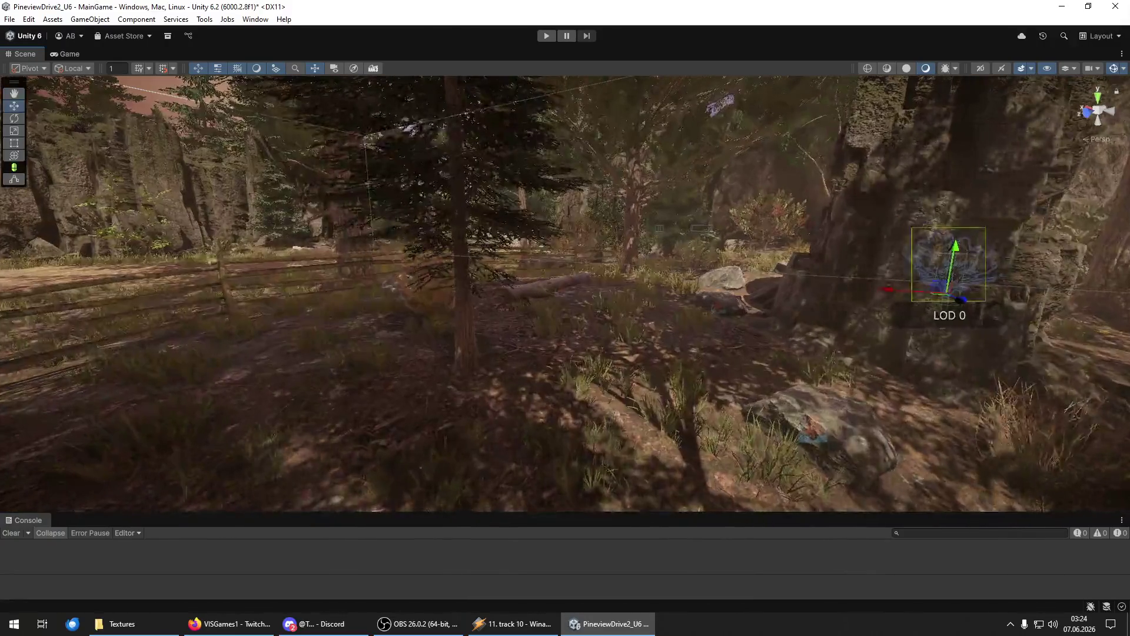
{"action": "mouse_move", "coordinate": [893, 458]}
{"action": "left_mouse_down"}
{"action": "mouse_move", "coordinate": [649, 346]}
{"action": "mouse_move", "coordinate": [334, 383]}
{"action": "mouse_move", "coordinate": [358, 405]}
{"action": "mouse_move", "coordinate": [559, 377]}
{"action": "mouse_move", "coordinate": [559, 407]}
{"action": "mouse_move", "coordinate": [502, 424]}
{"action": "mouse_move", "coordinate": [518, 421]}
{"action": "left_mouse_up"}
{"action": "left_click", "coordinate": [622, 382]}
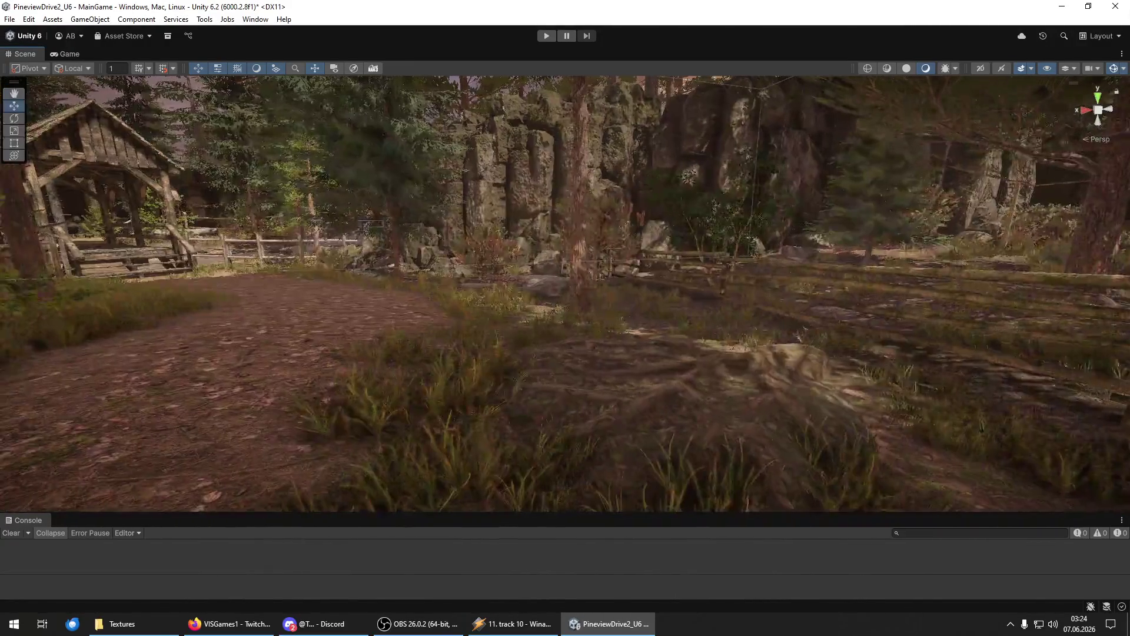
{"action": "mouse_move", "coordinate": [683, 360]}
{"action": "left_mouse_down"}
{"action": "mouse_move", "coordinate": [663, 336]}
{"action": "mouse_move", "coordinate": [686, 342]}
{"action": "mouse_move", "coordinate": [30, 314]}
{"action": "mouse_move", "coordinate": [6, 324]}
{"action": "left_mouse_up"}
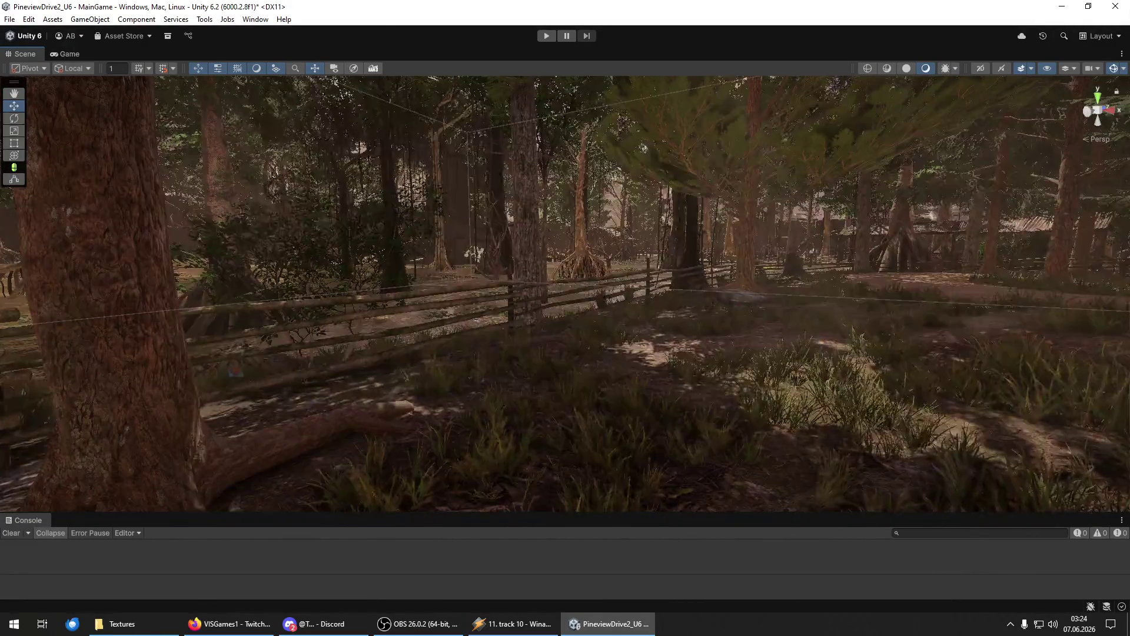
{"action": "left_click_drag", "start_coordinate": [499, 397], "coordinate": [499, 400]}
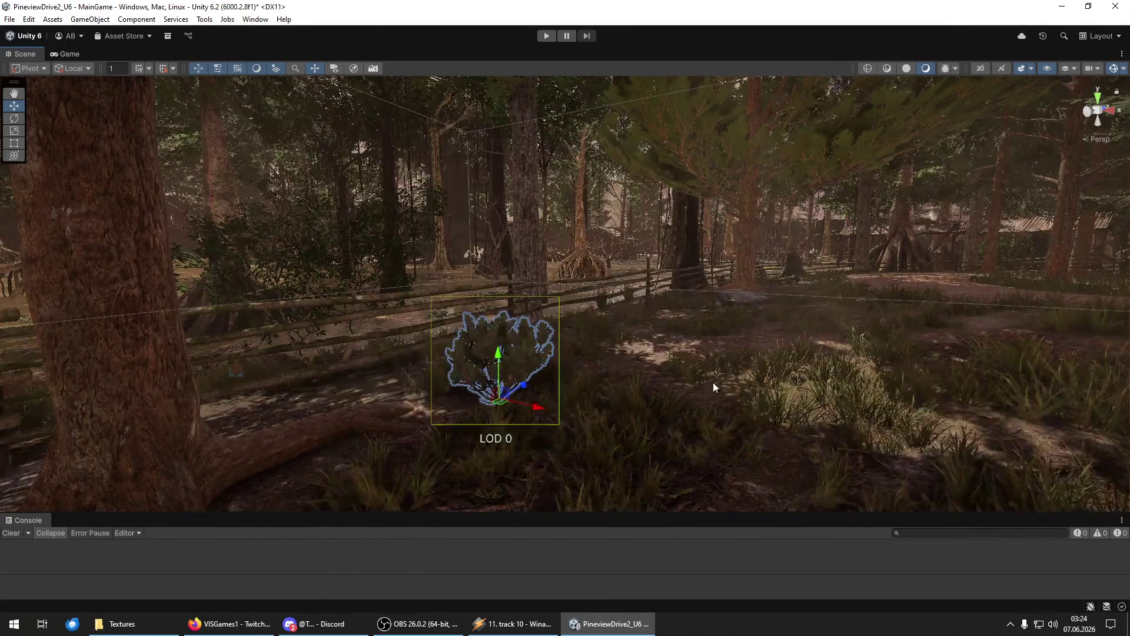
Add a fern-like plant, a fern and two bushes near the rocky cliff and fence.
{"action": "mouse_move", "coordinate": [690, 343]}
{"action": "left_mouse_down"}
{"action": "mouse_move", "coordinate": [758, 347]}
{"action": "mouse_move", "coordinate": [724, 347]}
{"action": "mouse_move", "coordinate": [740, 383]}
{"action": "mouse_move", "coordinate": [632, 415]}
{"action": "mouse_move", "coordinate": [549, 401]}
{"action": "mouse_move", "coordinate": [565, 429]}
{"action": "mouse_move", "coordinate": [648, 442]}
{"action": "left_mouse_up"}
{"action": "mouse_move", "coordinate": [859, 407]}
{"action": "left_mouse_down"}
{"action": "mouse_move", "coordinate": [663, 403]}
{"action": "mouse_move", "coordinate": [651, 383]}
{"action": "left_mouse_up"}
{"action": "left_click_drag", "start_coordinate": [673, 425], "coordinate": [765, 423]}
{"action": "mouse_move", "coordinate": [1129, 480]}
{"action": "left_mouse_down"}
{"action": "mouse_move", "coordinate": [778, 479]}
{"action": "mouse_move", "coordinate": [416, 449]}
{"action": "mouse_move", "coordinate": [436, 447]}
{"action": "mouse_move", "coordinate": [291, 404]}
{"action": "mouse_move", "coordinate": [739, 509]}
{"action": "left_mouse_up"}
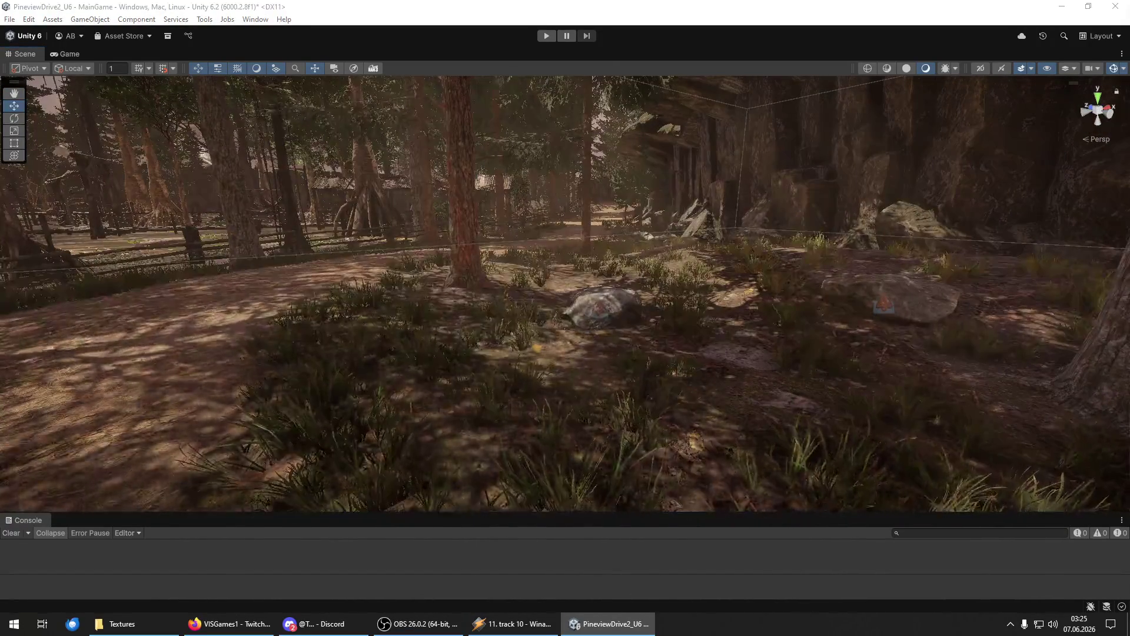
{"action": "mouse_move", "coordinate": [1105, 442]}
{"action": "left_mouse_down"}
{"action": "mouse_move", "coordinate": [554, 421]}
{"action": "mouse_move", "coordinate": [556, 376]}
{"action": "mouse_move", "coordinate": [461, 364]}
{"action": "mouse_move", "coordinate": [210, 391]}
{"action": "mouse_move", "coordinate": [223, 391]}
{"action": "left_mouse_up"}
{"action": "mouse_move", "coordinate": [1129, 446]}
{"action": "left_mouse_down"}
{"action": "mouse_move", "coordinate": [983, 446]}
{"action": "mouse_move", "coordinate": [668, 328]}
{"action": "mouse_move", "coordinate": [640, 340]}
{"action": "mouse_move", "coordinate": [634, 398]}
{"action": "mouse_move", "coordinate": [252, 409]}
{"action": "left_mouse_up"}
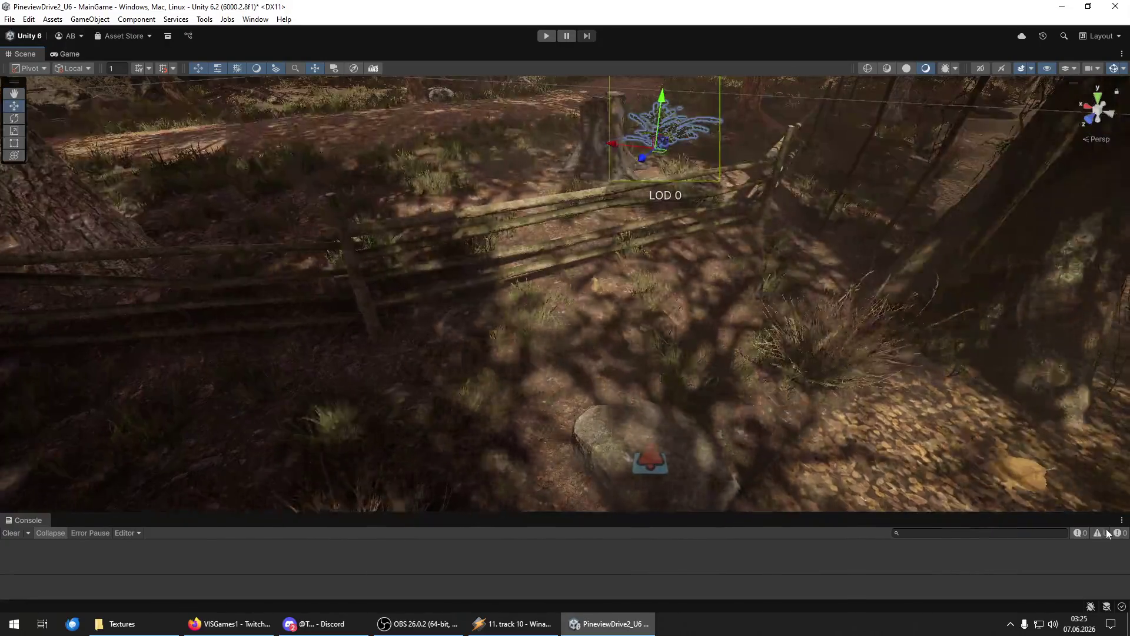
{"action": "mouse_move", "coordinate": [565, 376]}
{"action": "left_mouse_down"}
{"action": "mouse_move", "coordinate": [577, 368]}
{"action": "mouse_move", "coordinate": [607, 380]}
{"action": "mouse_move", "coordinate": [537, 360]}
{"action": "left_mouse_up"}
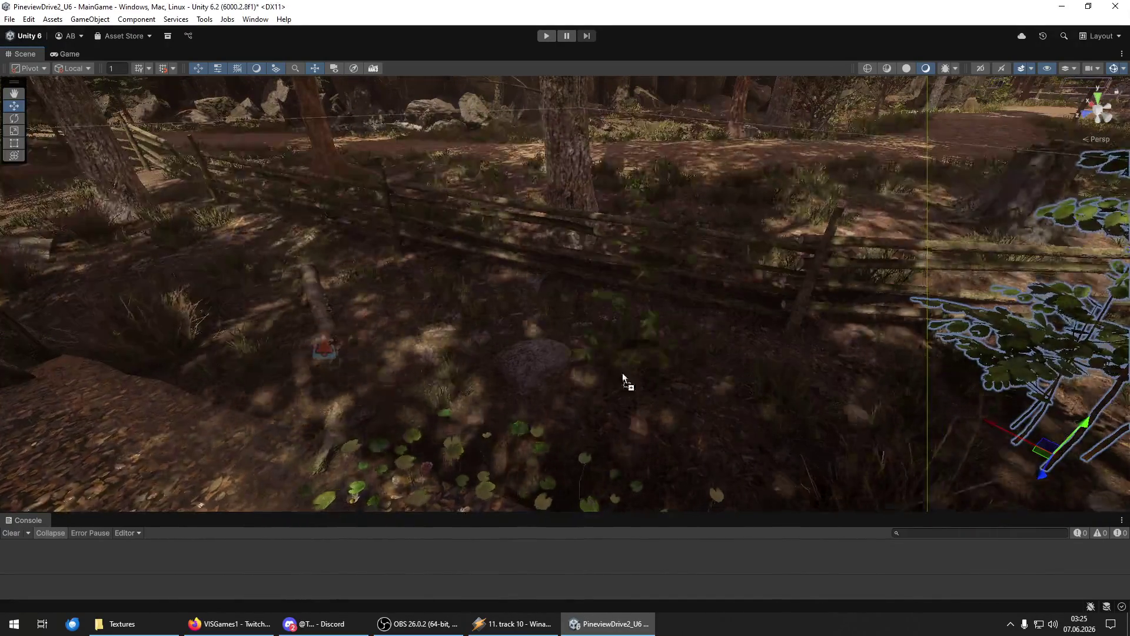
Inspect the placed bushy plant, the dark bush by the fence, and the fern by the rock wall.
{"action": "left_click", "coordinate": [623, 372]}
{"action": "mouse_move", "coordinate": [565, 295]}
{"action": "left_mouse_down"}
{"action": "mouse_move", "coordinate": [457, 322]}
{"action": "mouse_move", "coordinate": [594, 286]}
{"action": "mouse_move", "coordinate": [448, 294]}
{"action": "left_mouse_up"}
{"action": "left_click", "coordinate": [496, 327]}
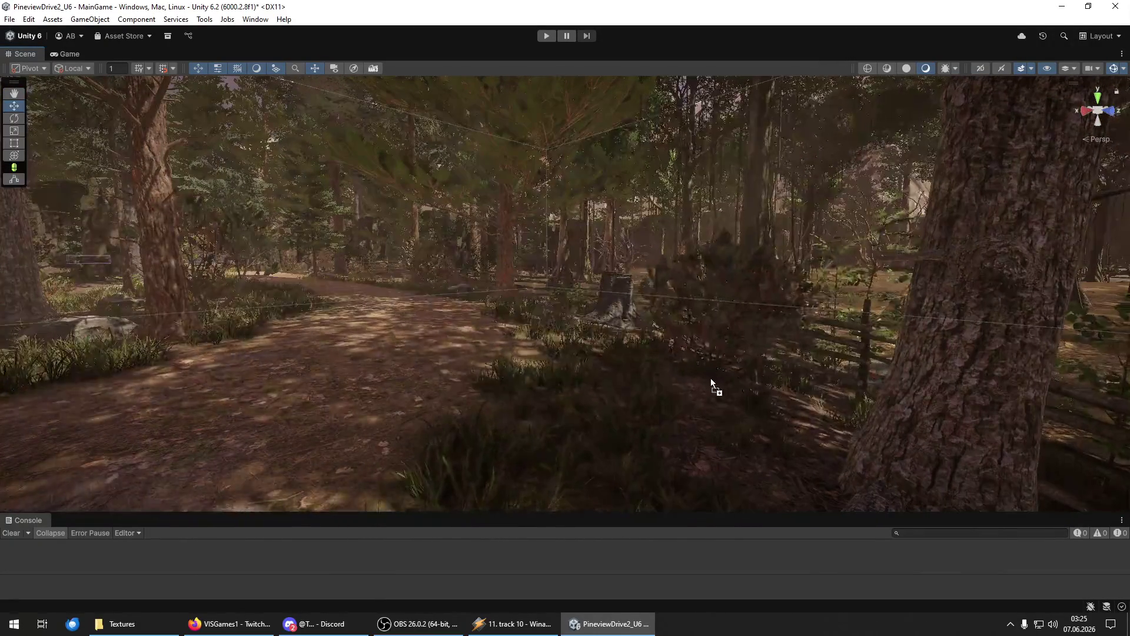
{"action": "left_click", "coordinate": [677, 406]}
{"action": "mouse_move", "coordinate": [661, 429]}
{"action": "left_mouse_down"}
{"action": "mouse_move", "coordinate": [390, 386]}
{"action": "mouse_move", "coordinate": [383, 405]}
{"action": "mouse_move", "coordinate": [707, 441]}
{"action": "left_mouse_up"}
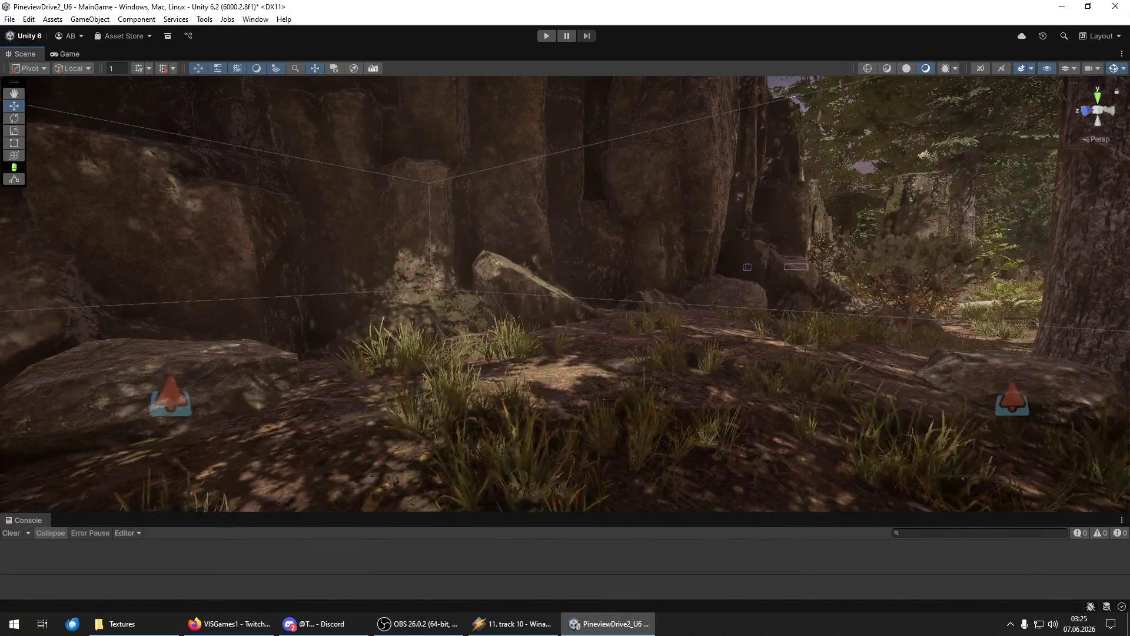
{"action": "mouse_move", "coordinate": [438, 366]}
{"action": "left_mouse_down"}
{"action": "mouse_move", "coordinate": [378, 399]}
{"action": "mouse_move", "coordinate": [638, 324]}
{"action": "mouse_move", "coordinate": [505, 424]}
{"action": "mouse_move", "coordinate": [1078, 425]}
{"action": "left_mouse_up"}
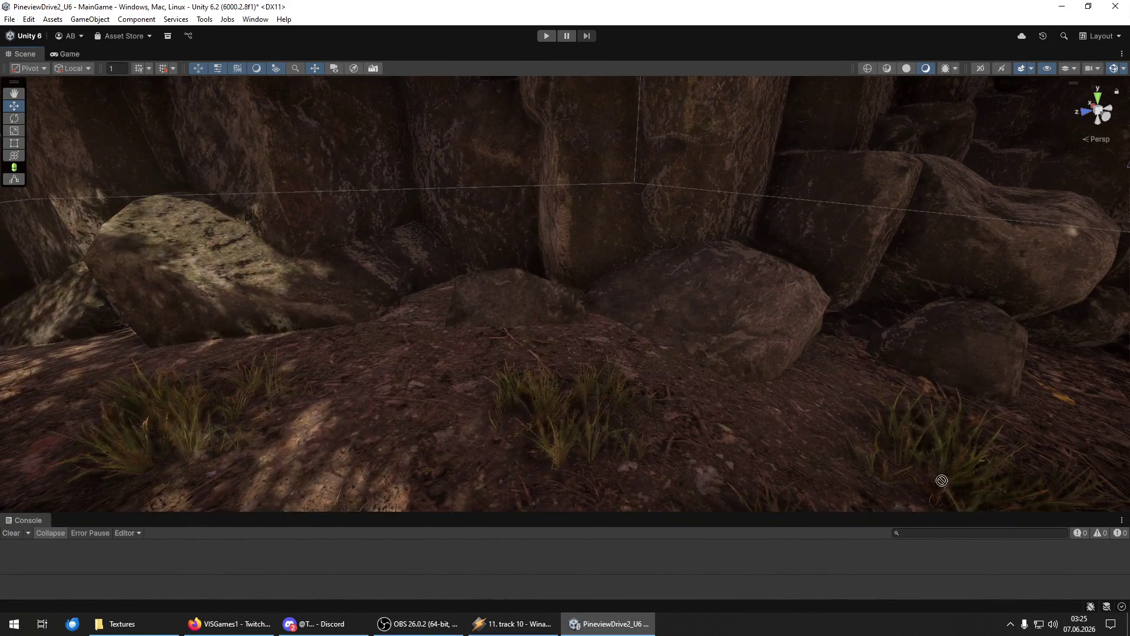
{"action": "left_click_drag", "start_coordinate": [941, 480], "coordinate": [381, 372]}
{"action": "left_click", "coordinate": [488, 395]}
Place a leafy plant and a reddish fern among the boulders, nudging the plant slightly left.
{"action": "mouse_move", "coordinate": [488, 394]}
{"action": "left_mouse_down"}
{"action": "mouse_move", "coordinate": [380, 391]}
{"action": "mouse_move", "coordinate": [370, 361]}
{"action": "mouse_move", "coordinate": [477, 356]}
{"action": "mouse_move", "coordinate": [346, 339]}
{"action": "left_mouse_up"}
{"action": "mouse_move", "coordinate": [0, 412]}
{"action": "left_mouse_down"}
{"action": "mouse_move", "coordinate": [516, 433]}
{"action": "mouse_move", "coordinate": [521, 412]}
{"action": "mouse_move", "coordinate": [457, 396]}
{"action": "mouse_move", "coordinate": [395, 412]}
{"action": "left_mouse_up"}
{"action": "left_click", "coordinate": [588, 383]}
{"action": "mouse_move", "coordinate": [588, 383]}
{"action": "left_mouse_down"}
{"action": "mouse_move", "coordinate": [502, 323]}
{"action": "mouse_move", "coordinate": [648, 359]}
{"action": "mouse_move", "coordinate": [740, 356]}
{"action": "mouse_move", "coordinate": [716, 382]}
{"action": "mouse_move", "coordinate": [465, 339]}
{"action": "left_mouse_up"}
{"action": "mouse_move", "coordinate": [465, 339]}
{"action": "left_mouse_down"}
{"action": "mouse_move", "coordinate": [761, 468]}
{"action": "mouse_move", "coordinate": [648, 453]}
{"action": "mouse_move", "coordinate": [537, 391]}
{"action": "mouse_move", "coordinate": [501, 412]}
{"action": "left_mouse_up"}
{"action": "scroll", "coordinate": [632, 460], "scroll_direction": "down", "scroll_amount": 3}
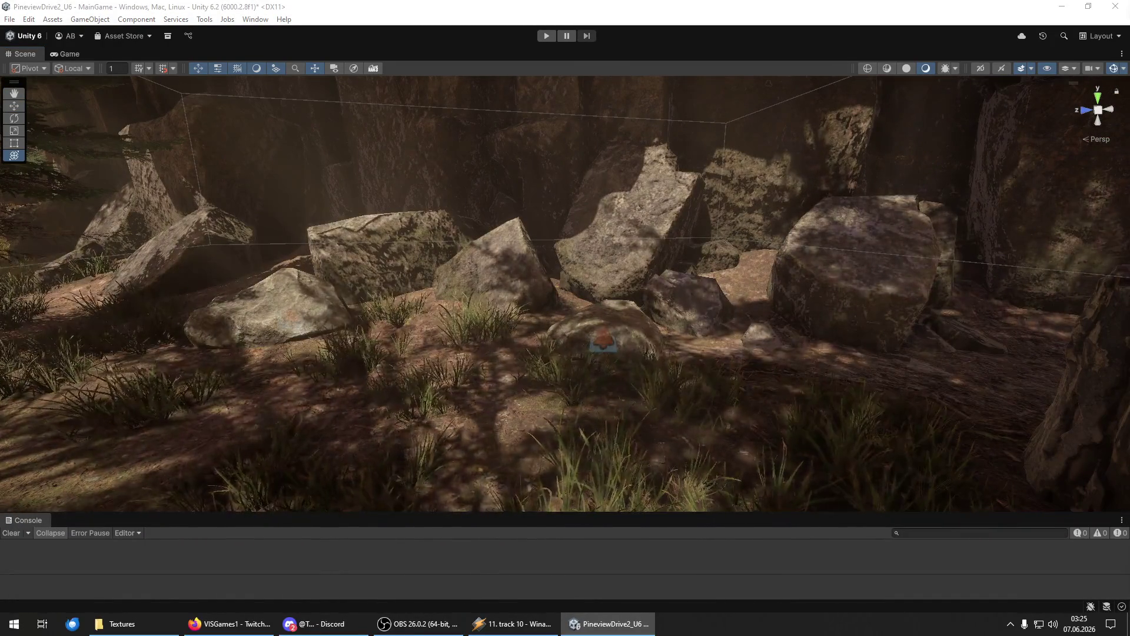
{"action": "left_click_drag", "start_coordinate": [1089, 518], "coordinate": [546, 355]}
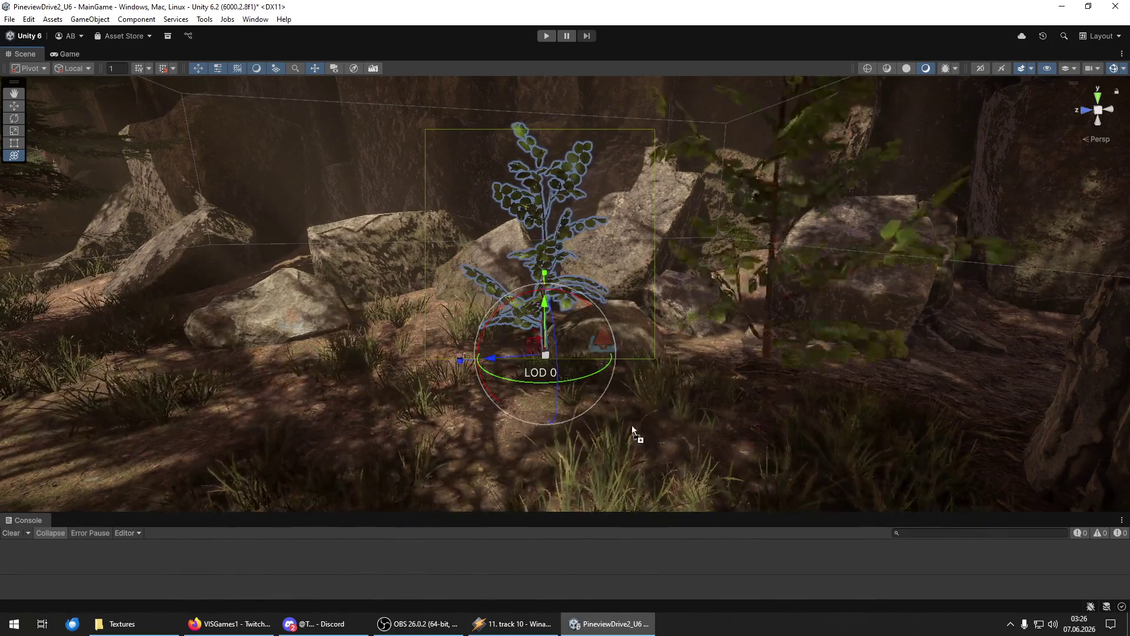
{"action": "left_click_drag", "start_coordinate": [418, 332], "coordinate": [415, 324]}
Fly from the rock pile along the forest path and select the plant in the right foreground.
{"action": "mouse_move", "coordinate": [1039, 425]}
{"action": "left_mouse_down"}
{"action": "mouse_move", "coordinate": [712, 355]}
{"action": "mouse_move", "coordinate": [658, 322]}
{"action": "mouse_move", "coordinate": [671, 338]}
{"action": "mouse_move", "coordinate": [719, 319]}
{"action": "left_mouse_up"}
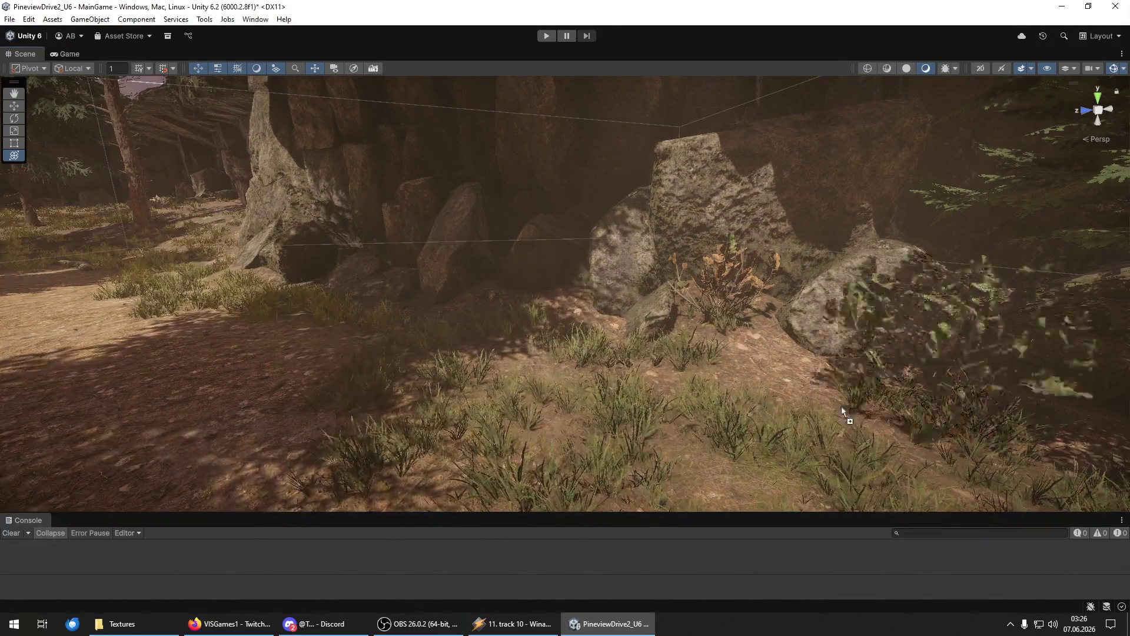
{"action": "mouse_move", "coordinate": [970, 438]}
{"action": "left_mouse_down"}
{"action": "mouse_move", "coordinate": [757, 464]}
{"action": "mouse_move", "coordinate": [745, 429]}
{"action": "mouse_move", "coordinate": [945, 421]}
{"action": "mouse_move", "coordinate": [1092, 437]}
{"action": "left_mouse_up"}
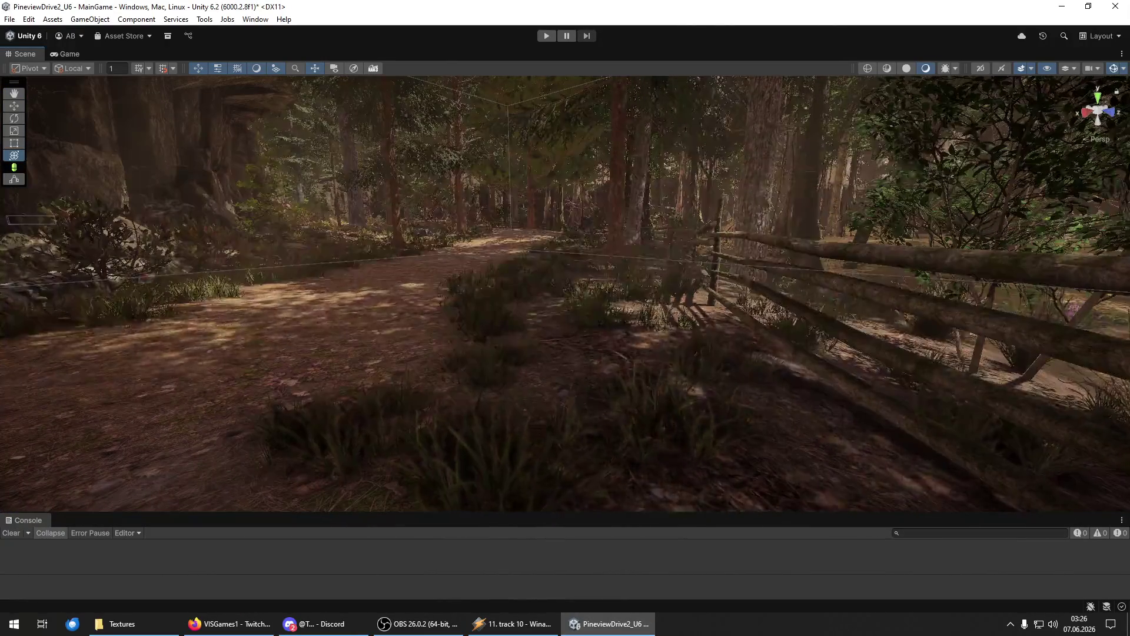
{"action": "mouse_move", "coordinate": [773, 408]}
{"action": "left_mouse_down"}
{"action": "mouse_move", "coordinate": [542, 410]}
{"action": "mouse_move", "coordinate": [565, 398]}
{"action": "left_mouse_up"}
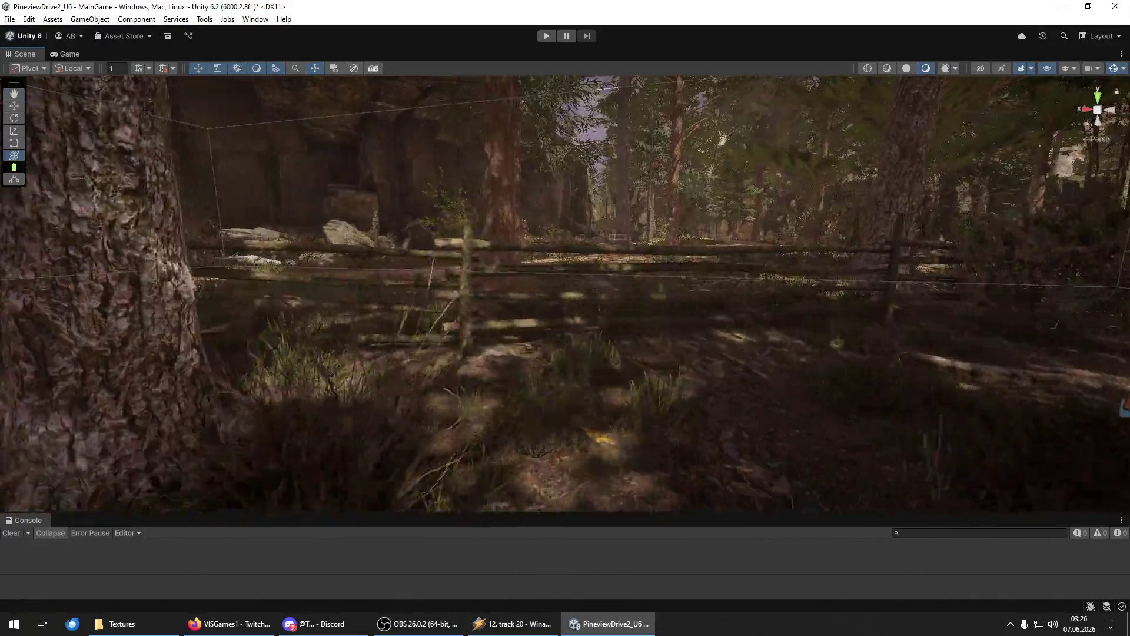
{"action": "mouse_move", "coordinate": [763, 419]}
{"action": "left_mouse_down"}
{"action": "mouse_move", "coordinate": [725, 334]}
{"action": "mouse_move", "coordinate": [871, 406]}
{"action": "left_mouse_up"}
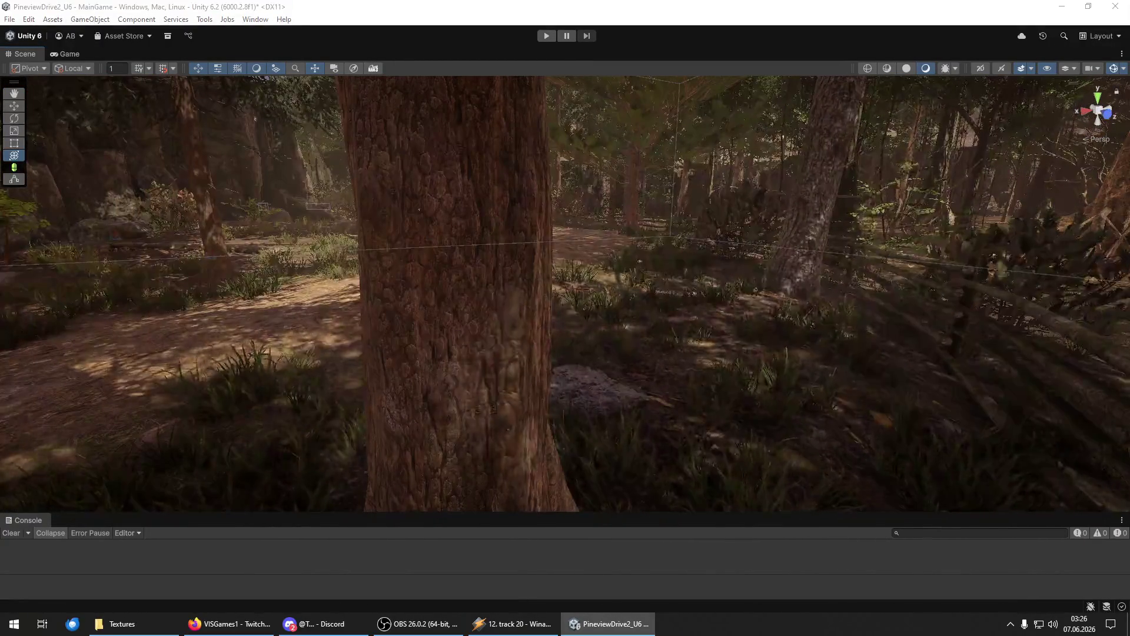
{"action": "left_click", "coordinate": [797, 406]}
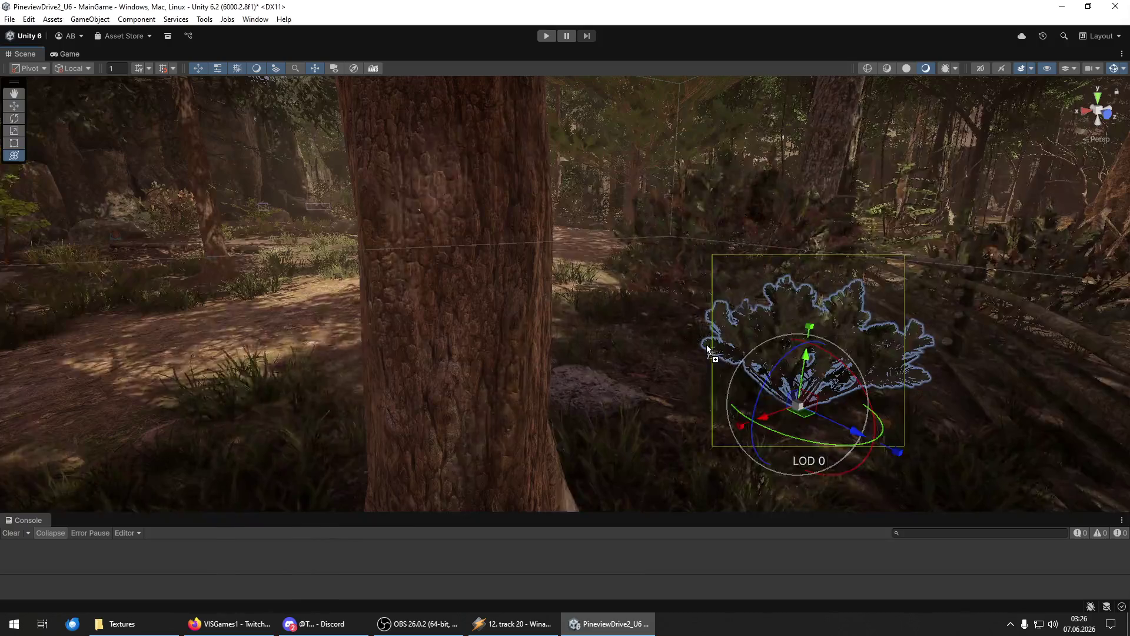
Nudge the bush by the fence slightly and add a leafy plant beside the fence near the boardwalk.
{"action": "mouse_move", "coordinate": [706, 343]}
{"action": "left_mouse_down"}
{"action": "mouse_move", "coordinate": [691, 349]}
{"action": "mouse_move", "coordinate": [820, 332]}
{"action": "mouse_move", "coordinate": [988, 377]}
{"action": "left_mouse_up"}
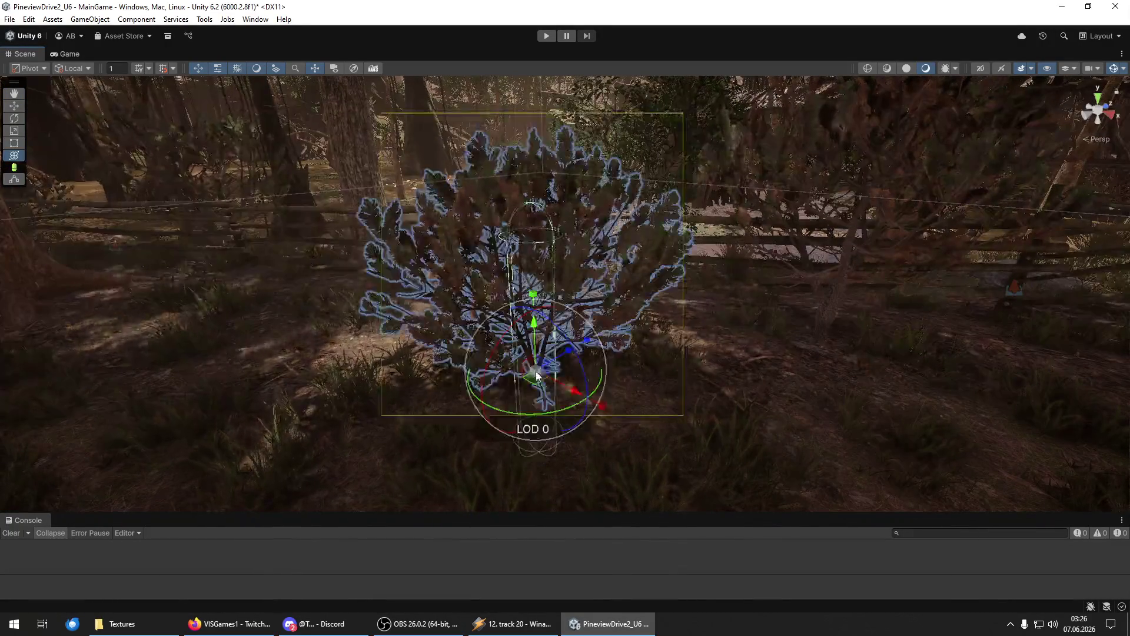
{"action": "left_click_drag", "start_coordinate": [536, 375], "coordinate": [531, 379]}
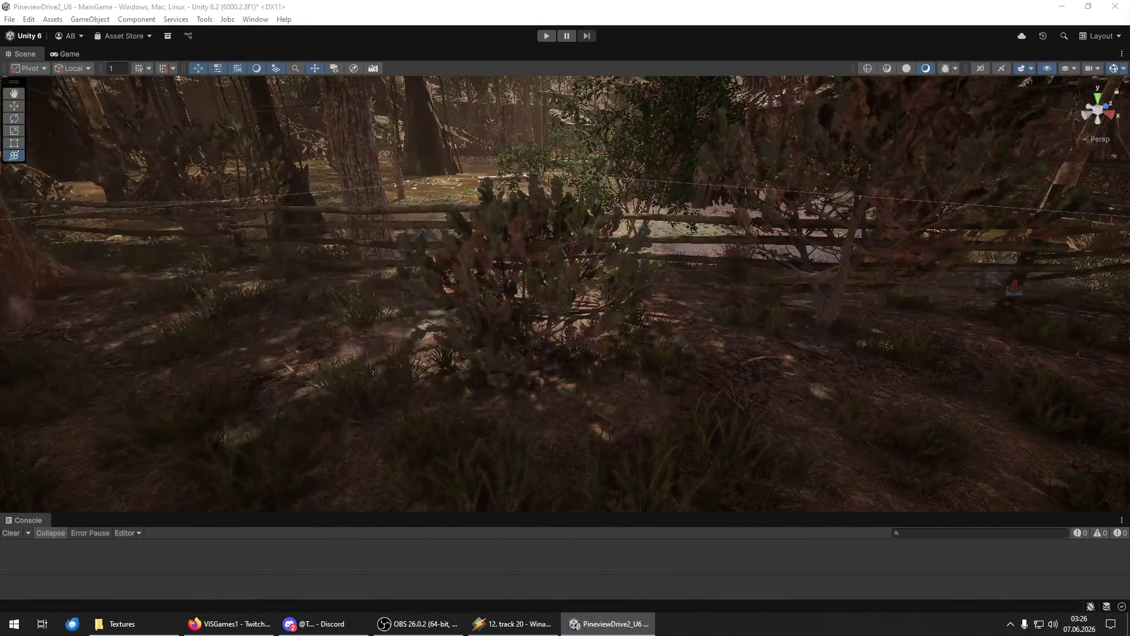
{"action": "mouse_move", "coordinate": [669, 410]}
{"action": "left_mouse_down"}
{"action": "mouse_move", "coordinate": [762, 394]}
{"action": "mouse_move", "coordinate": [807, 361]}
{"action": "mouse_move", "coordinate": [646, 379]}
{"action": "mouse_move", "coordinate": [736, 377]}
{"action": "left_mouse_up"}
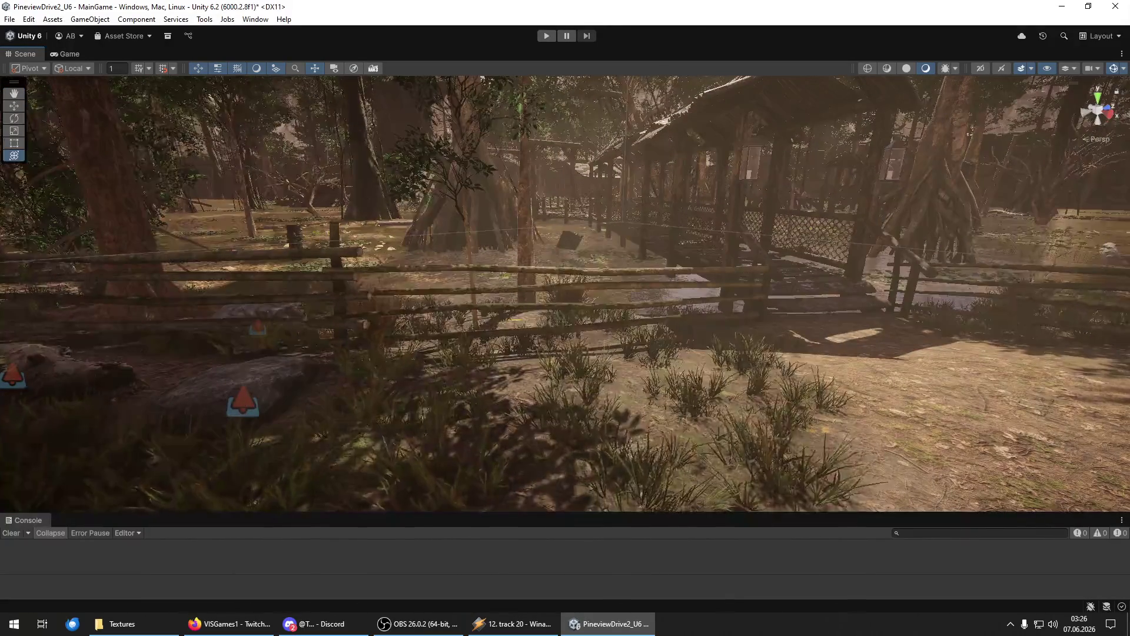
{"action": "mouse_move", "coordinate": [588, 359]}
{"action": "left_mouse_down"}
{"action": "mouse_move", "coordinate": [542, 354]}
{"action": "mouse_move", "coordinate": [521, 370]}
{"action": "left_mouse_up"}
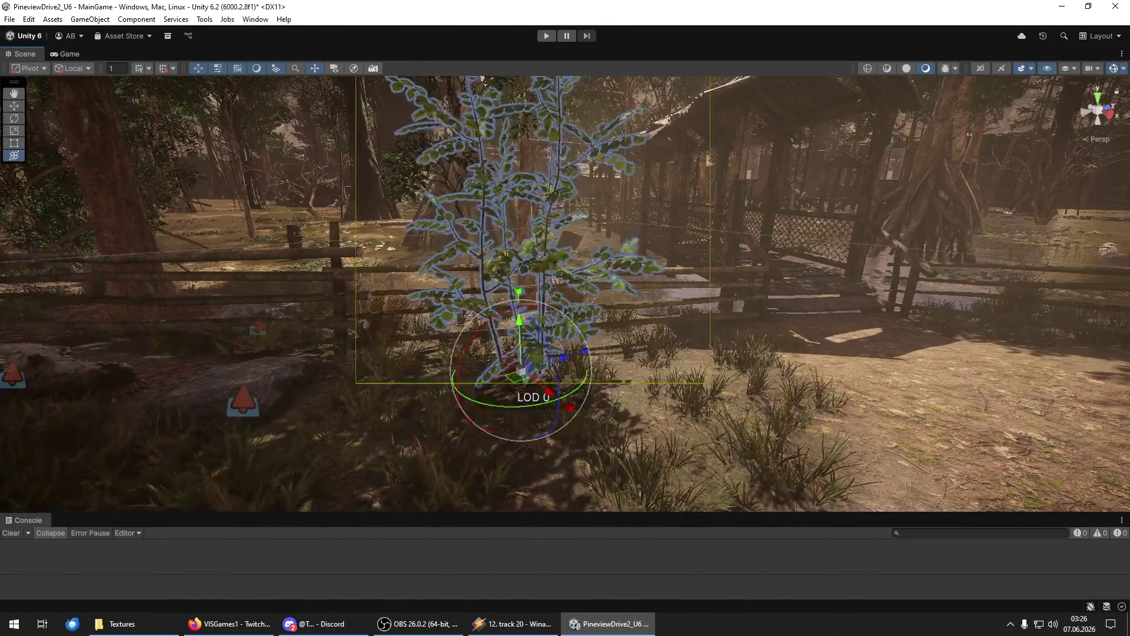
{"action": "left_click_drag", "start_coordinate": [458, 417], "coordinate": [416, 418]}
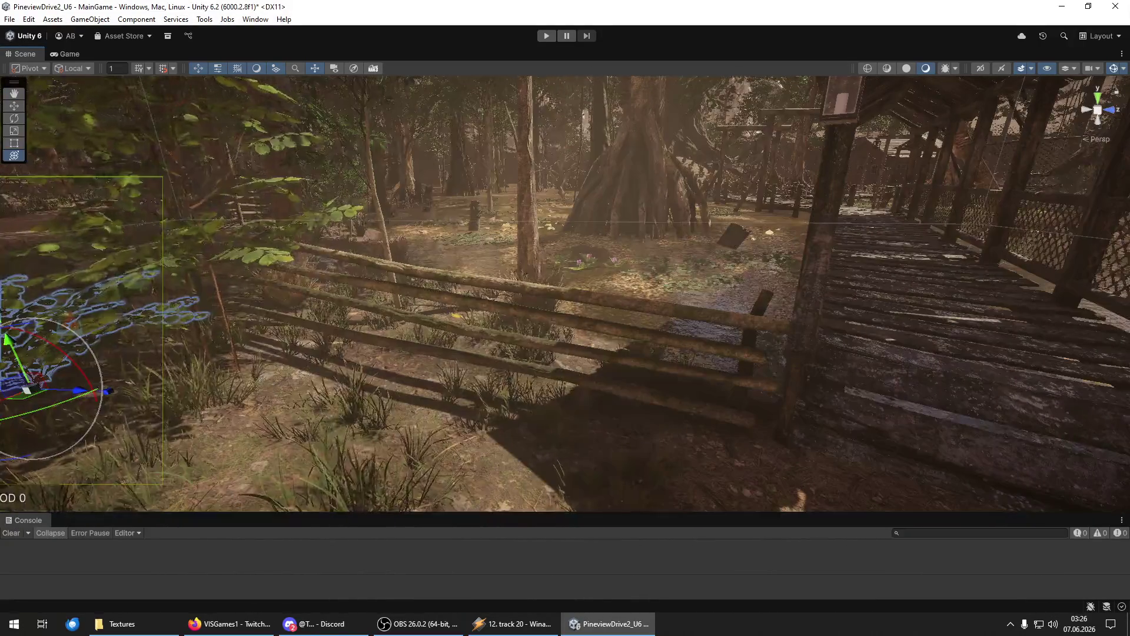
{"action": "mouse_move", "coordinate": [565, 377]}
{"action": "left_mouse_down"}
{"action": "mouse_move", "coordinate": [610, 378]}
{"action": "mouse_move", "coordinate": [494, 370]}
{"action": "mouse_move", "coordinate": [510, 371]}
{"action": "left_mouse_up"}
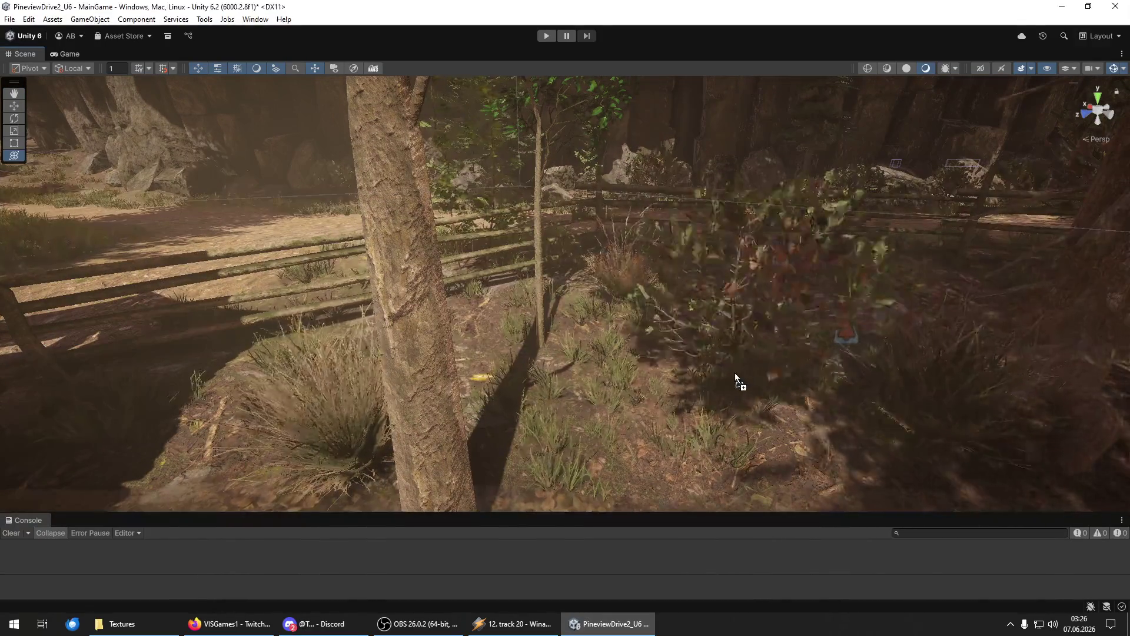
{"action": "mouse_move", "coordinate": [678, 363]}
{"action": "left_mouse_down"}
{"action": "mouse_move", "coordinate": [567, 298]}
{"action": "mouse_move", "coordinate": [626, 300]}
{"action": "mouse_move", "coordinate": [737, 353]}
{"action": "mouse_move", "coordinate": [706, 354]}
{"action": "left_mouse_up"}
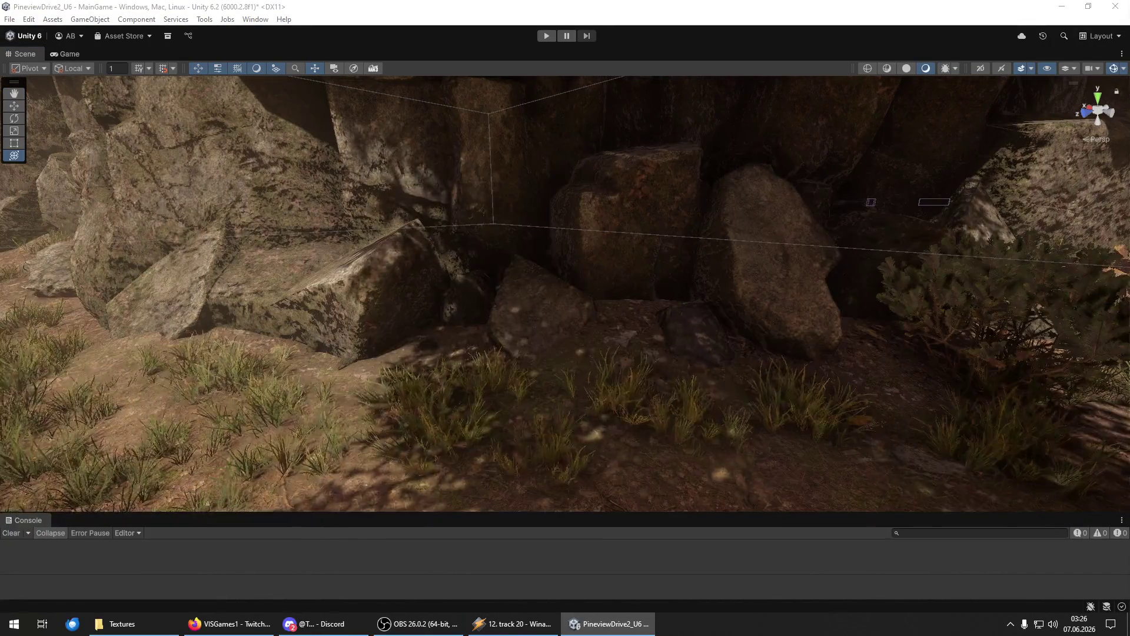
Place a fern in the grass near the boulders and switch to the Rotate tool.
{"action": "left_click_drag", "start_coordinate": [618, 389], "coordinate": [621, 391]}
{"action": "mouse_move", "coordinate": [259, 409]}
{"action": "left_mouse_down"}
{"action": "mouse_move", "coordinate": [256, 348]}
{"action": "mouse_move", "coordinate": [277, 377]}
{"action": "left_mouse_up"}
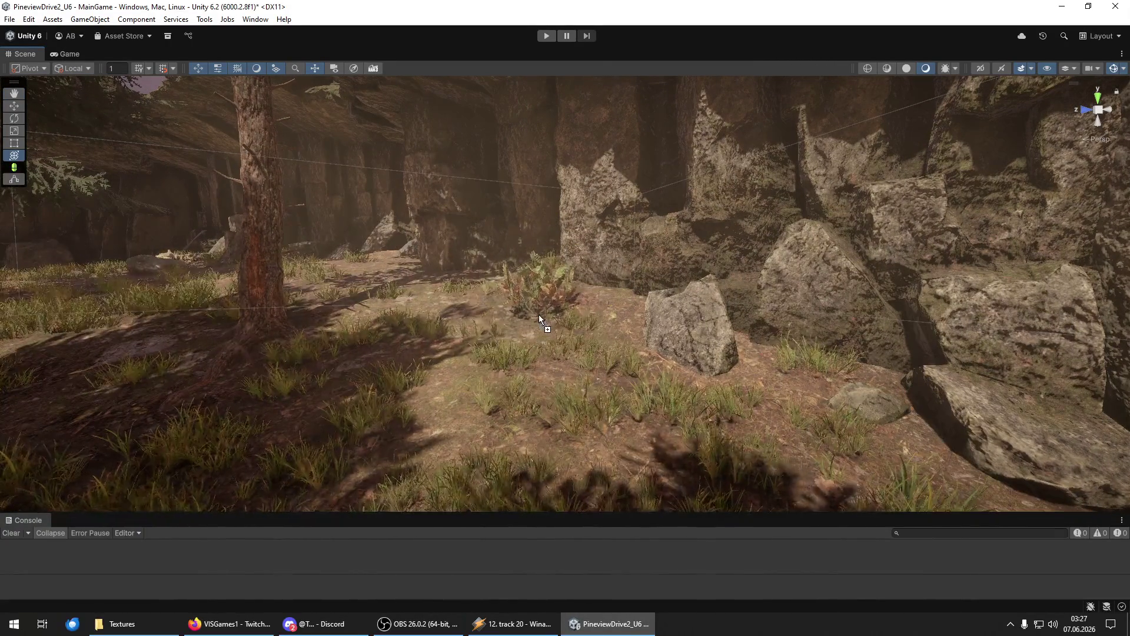
{"action": "left_click", "coordinate": [535, 472]}
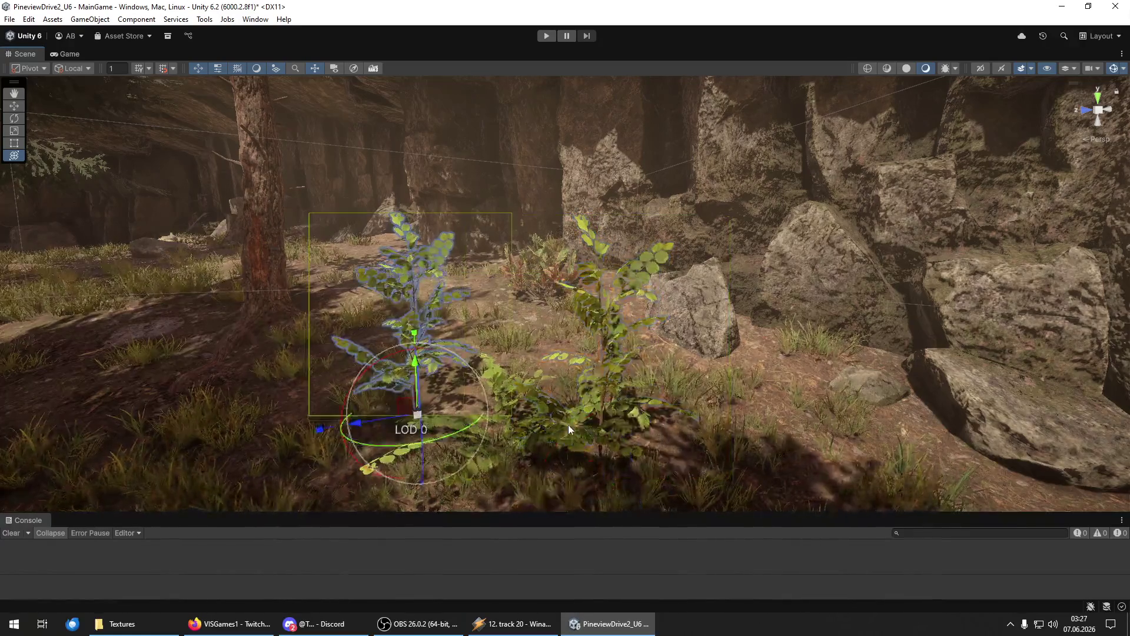
{"action": "key", "text": "e"}
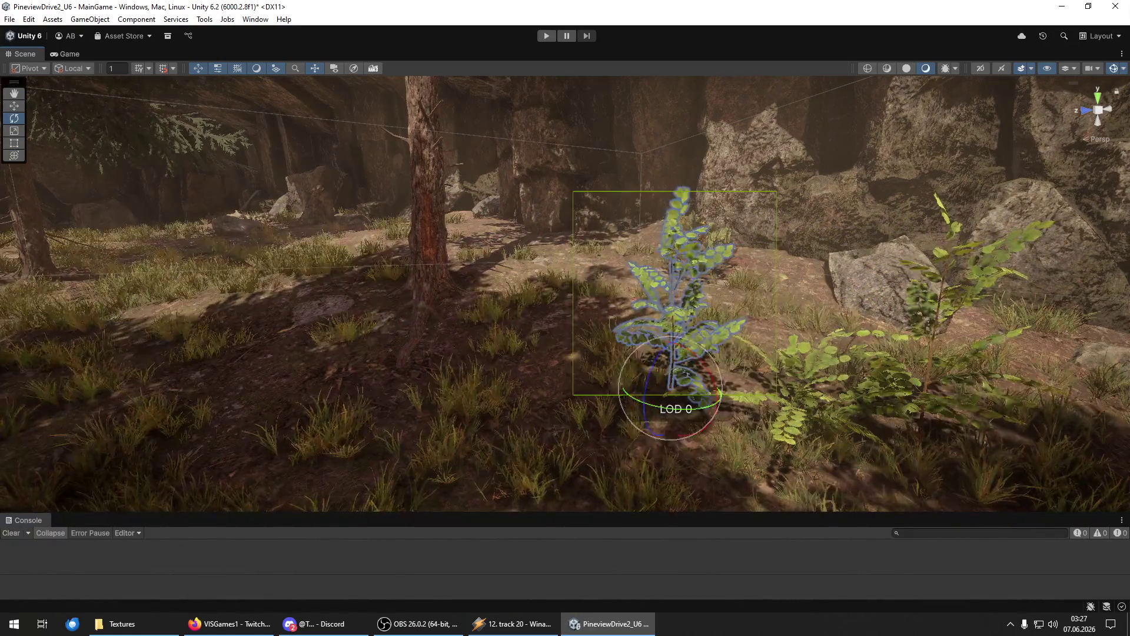
Add a bush beside the fence and a reddish plant beside the forest path.
{"action": "mouse_move", "coordinate": [1062, 415]}
{"action": "left_mouse_down"}
{"action": "mouse_move", "coordinate": [434, 361]}
{"action": "mouse_move", "coordinate": [523, 256]}
{"action": "mouse_move", "coordinate": [815, 269]}
{"action": "mouse_move", "coordinate": [814, 313]}
{"action": "mouse_move", "coordinate": [903, 320]}
{"action": "left_mouse_up"}
{"action": "mouse_move", "coordinate": [839, 421]}
{"action": "left_mouse_down"}
{"action": "mouse_move", "coordinate": [661, 358]}
{"action": "mouse_move", "coordinate": [643, 336]}
{"action": "mouse_move", "coordinate": [606, 346]}
{"action": "mouse_move", "coordinate": [576, 391]}
{"action": "mouse_move", "coordinate": [522, 373]}
{"action": "mouse_move", "coordinate": [405, 407]}
{"action": "mouse_move", "coordinate": [171, 416]}
{"action": "mouse_move", "coordinate": [722, 412]}
{"action": "mouse_move", "coordinate": [659, 390]}
{"action": "mouse_move", "coordinate": [573, 322]}
{"action": "mouse_move", "coordinate": [656, 383]}
{"action": "left_mouse_up"}
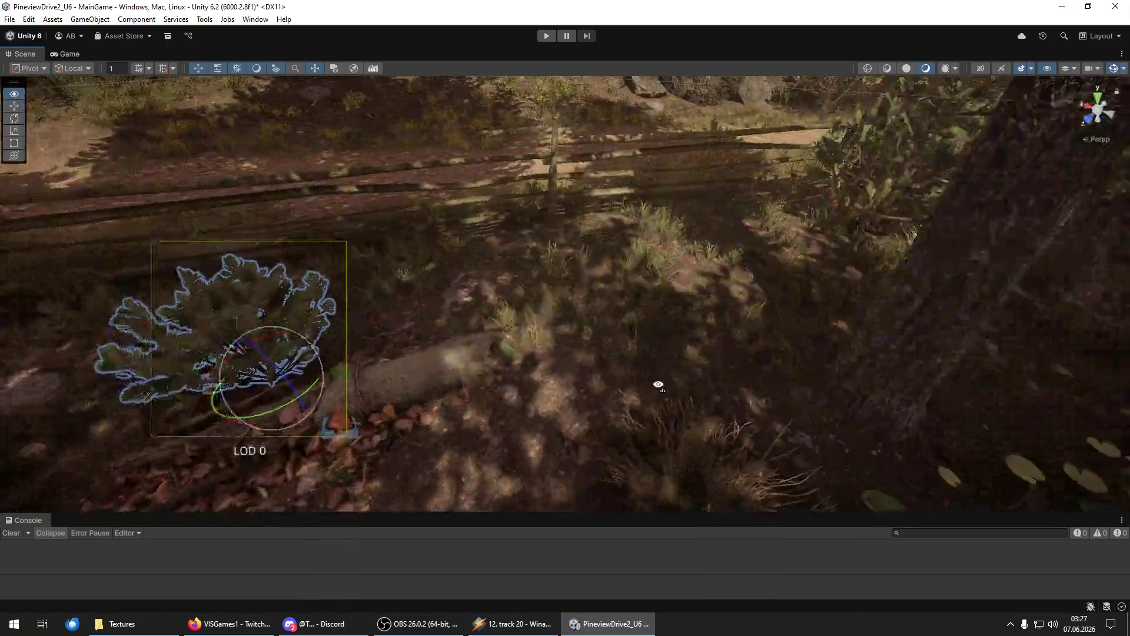
{"action": "left_click_drag", "start_coordinate": [575, 340], "coordinate": [500, 306]}
{"action": "mouse_move", "coordinate": [751, 322]}
{"action": "left_mouse_down"}
{"action": "mouse_move", "coordinate": [418, 210]}
{"action": "mouse_move", "coordinate": [396, 252]}
{"action": "left_mouse_up"}
{"action": "left_click_drag", "start_coordinate": [585, 498], "coordinate": [585, 498]}
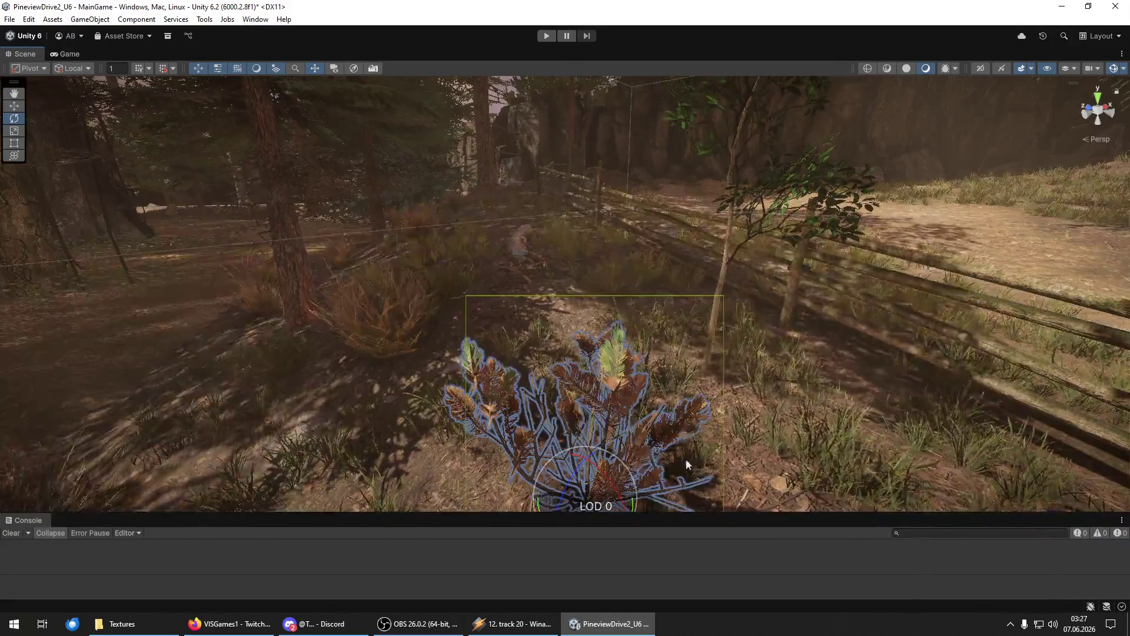
{"action": "mouse_move", "coordinate": [588, 330]}
{"action": "left_mouse_down"}
{"action": "mouse_move", "coordinate": [648, 252]}
{"action": "mouse_move", "coordinate": [642, 321]}
{"action": "left_mouse_up"}
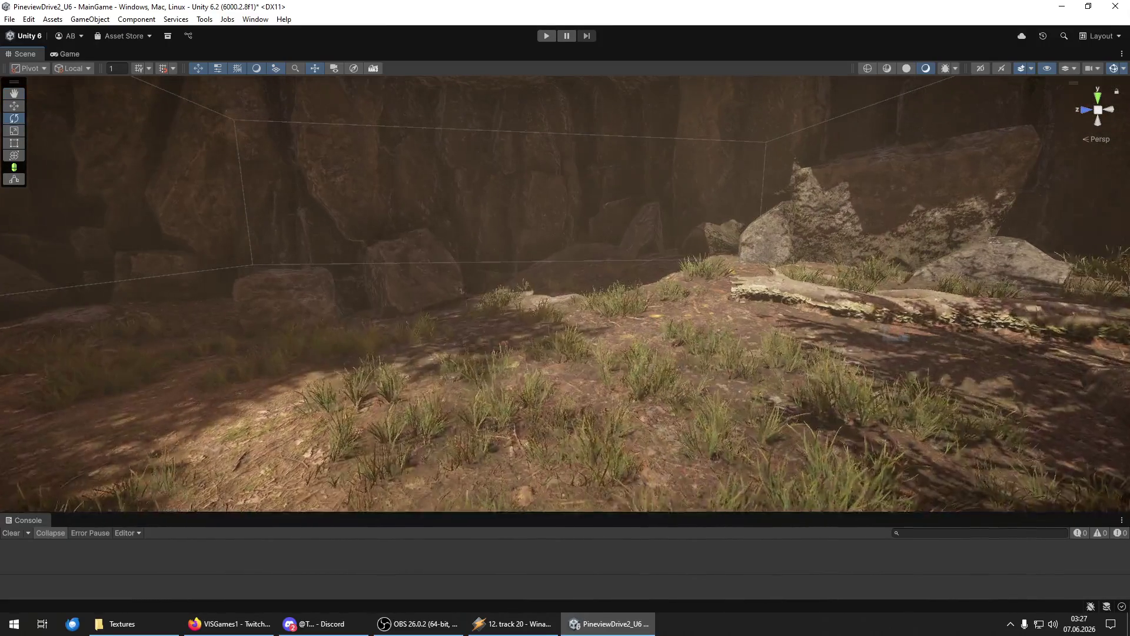
Place five reddish bushes around the boulders and rocks at the cliff foot.
{"action": "left_click_drag", "start_coordinate": [1102, 437], "coordinate": [669, 298]}
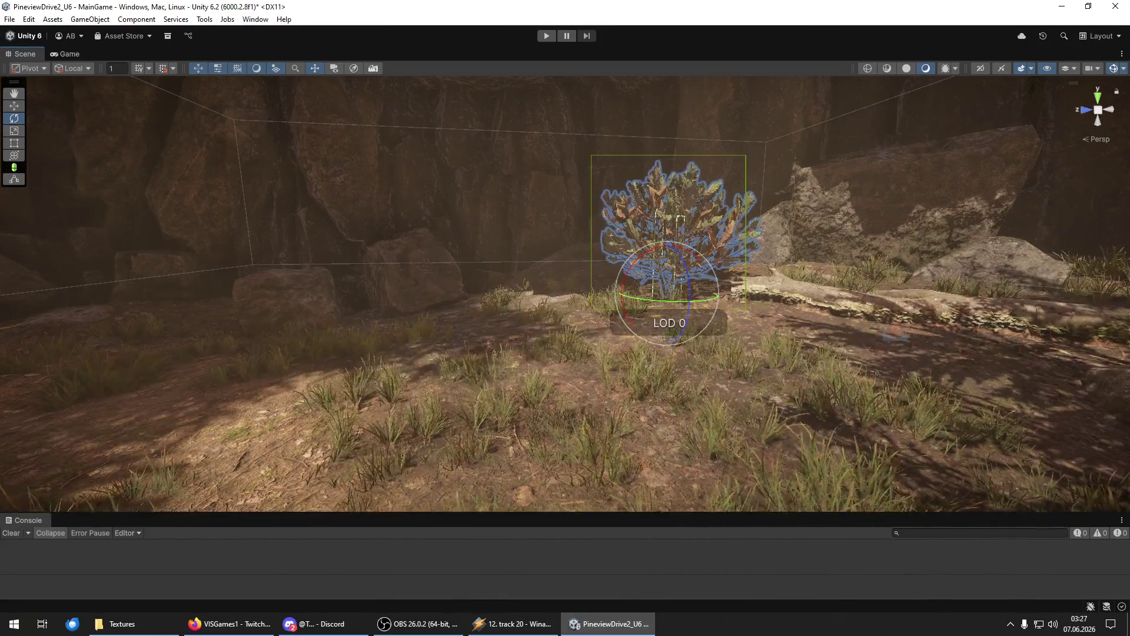
{"action": "mouse_move", "coordinate": [1129, 382]}
{"action": "left_mouse_down"}
{"action": "mouse_move", "coordinate": [408, 382]}
{"action": "mouse_move", "coordinate": [374, 341]}
{"action": "left_mouse_up"}
{"action": "left_click_drag", "start_coordinate": [1129, 365], "coordinate": [556, 326]}
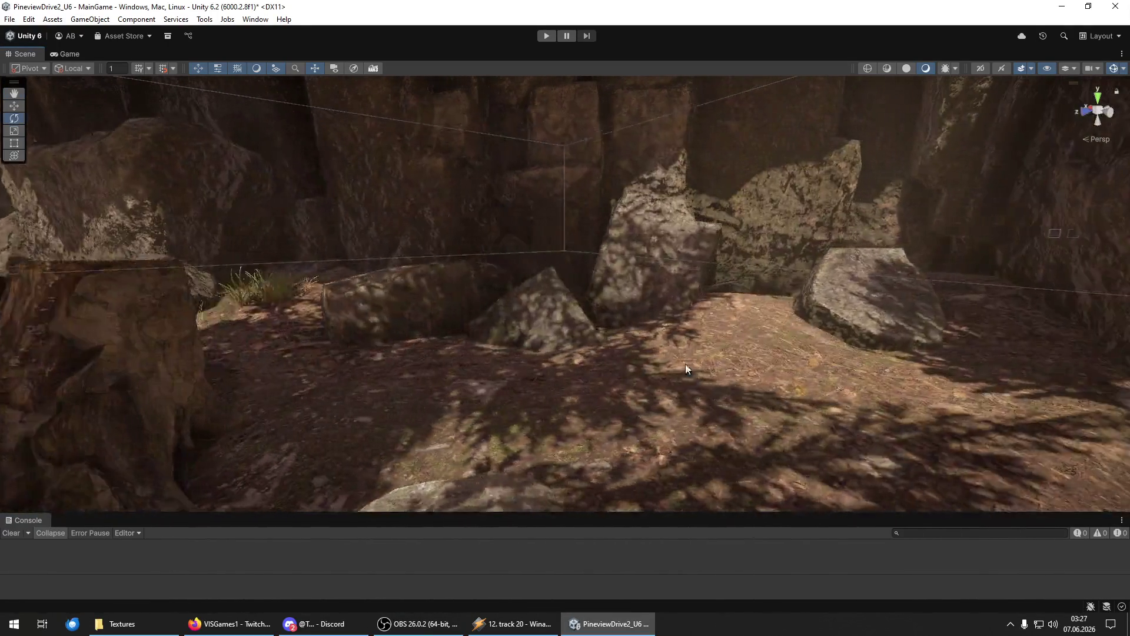
{"action": "left_click_drag", "start_coordinate": [1129, 359], "coordinate": [732, 353]}
{"action": "mouse_move", "coordinate": [1129, 377]}
{"action": "left_mouse_down"}
{"action": "mouse_move", "coordinate": [422, 401]}
{"action": "mouse_move", "coordinate": [465, 400]}
{"action": "left_mouse_up"}
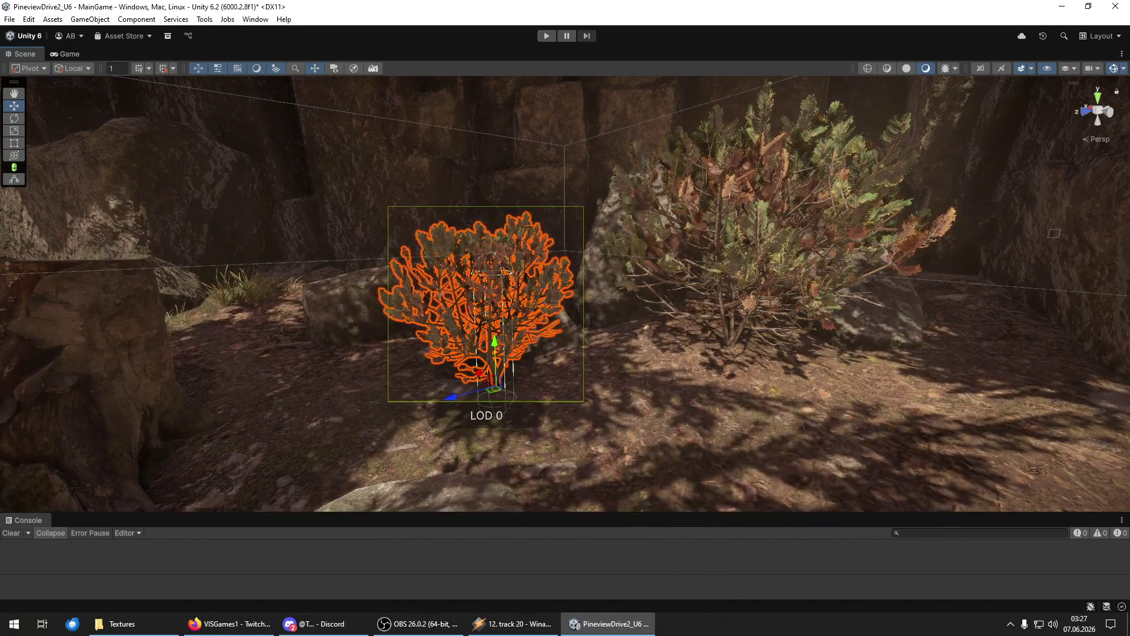
Add and rotate more bushes in the clearing's centre, at its edge and near the fenced edge.
{"action": "mouse_move", "coordinate": [766, 436]}
{"action": "left_mouse_down"}
{"action": "mouse_move", "coordinate": [631, 393]}
{"action": "mouse_move", "coordinate": [648, 421]}
{"action": "mouse_move", "coordinate": [753, 419]}
{"action": "left_mouse_up"}
{"action": "scroll", "coordinate": [753, 419], "scroll_direction": "up", "scroll_amount": 3}
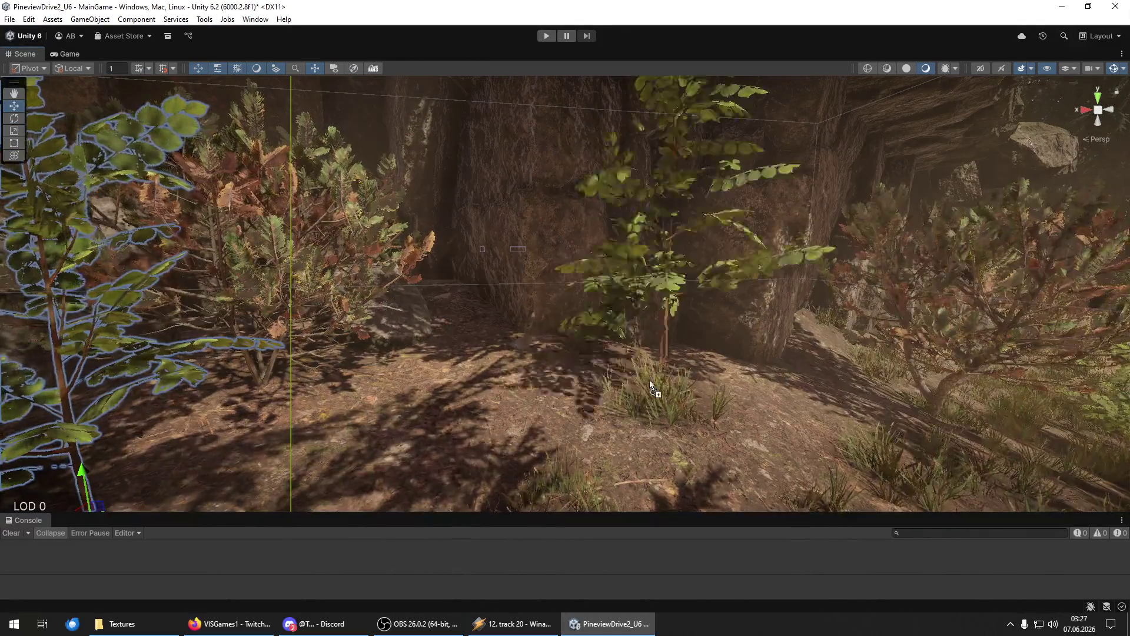
{"action": "left_click", "coordinate": [624, 369]}
{"action": "key", "text": "e"}
{"action": "mouse_move", "coordinate": [781, 422]}
{"action": "left_mouse_down"}
{"action": "mouse_move", "coordinate": [638, 403]}
{"action": "mouse_move", "coordinate": [629, 437]}
{"action": "mouse_move", "coordinate": [594, 432]}
{"action": "left_mouse_up"}
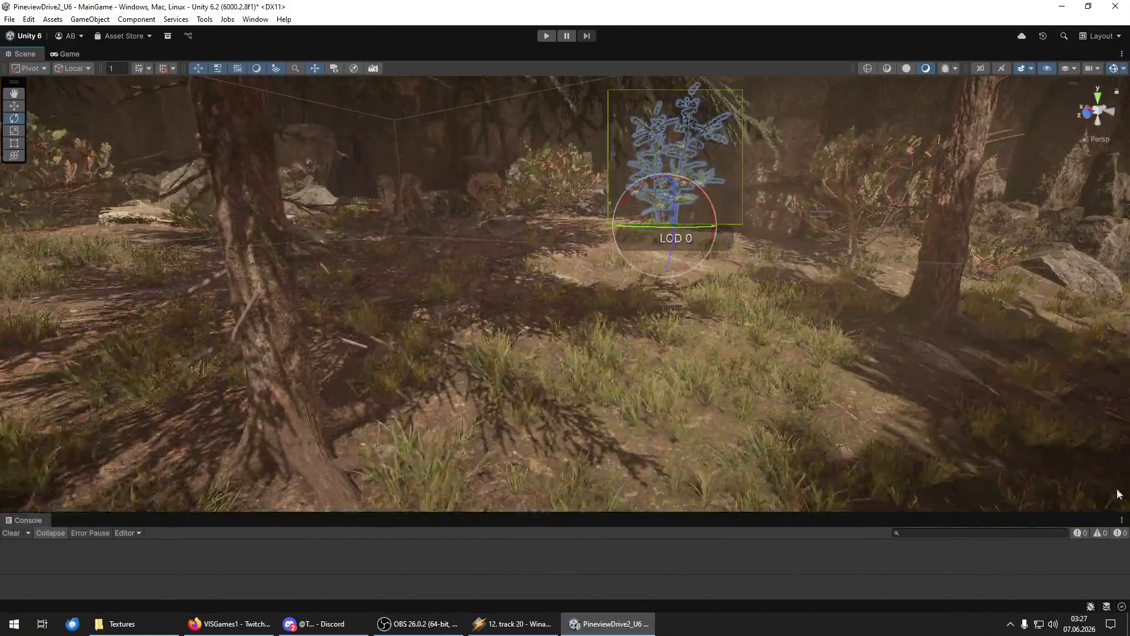
{"action": "mouse_move", "coordinate": [640, 377]}
{"action": "left_mouse_down"}
{"action": "mouse_move", "coordinate": [916, 402]}
{"action": "mouse_move", "coordinate": [1090, 507]}
{"action": "left_mouse_up"}
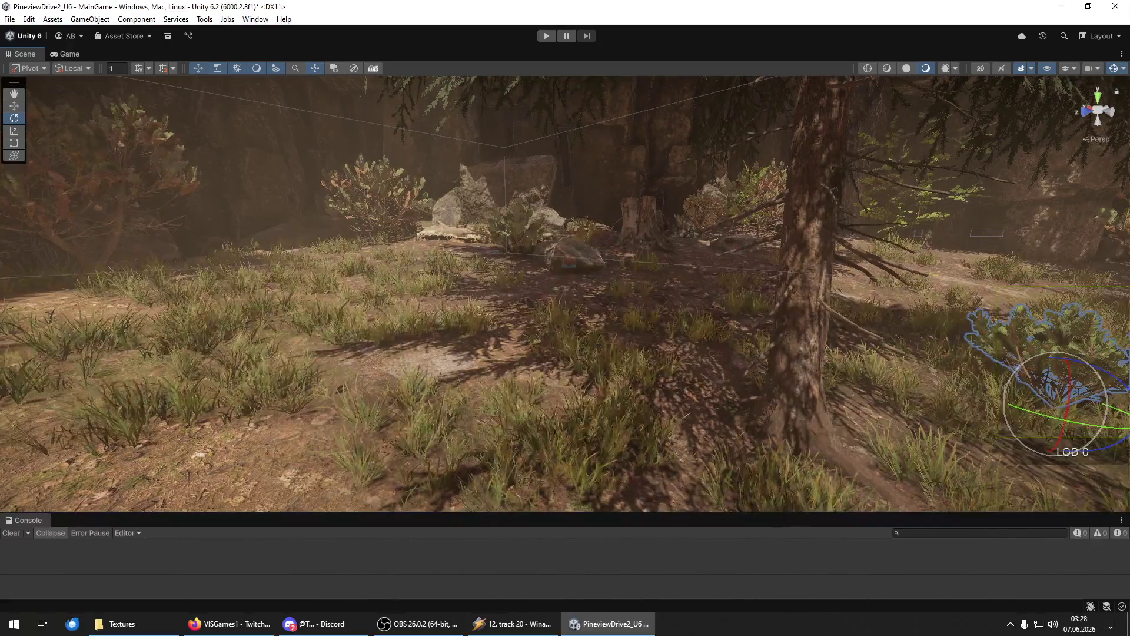
{"action": "mouse_move", "coordinate": [377, 317]}
{"action": "left_mouse_down"}
{"action": "mouse_move", "coordinate": [259, 323]}
{"action": "mouse_move", "coordinate": [182, 308]}
{"action": "mouse_move", "coordinate": [330, 365]}
{"action": "left_mouse_up"}
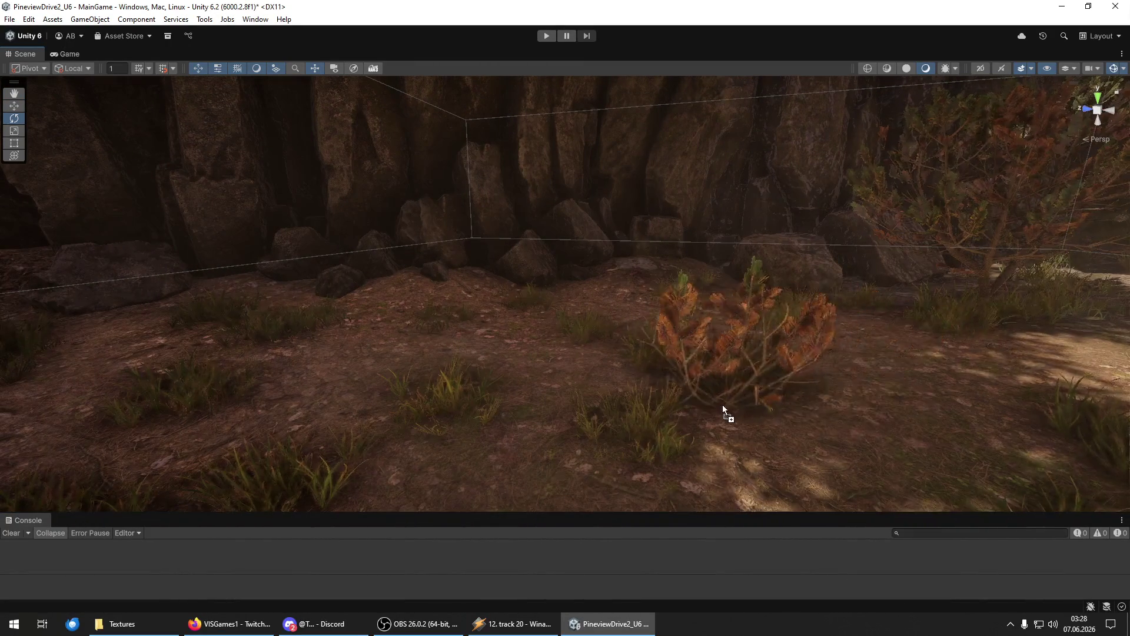
{"action": "left_click_drag", "start_coordinate": [442, 335], "coordinate": [253, 344]}
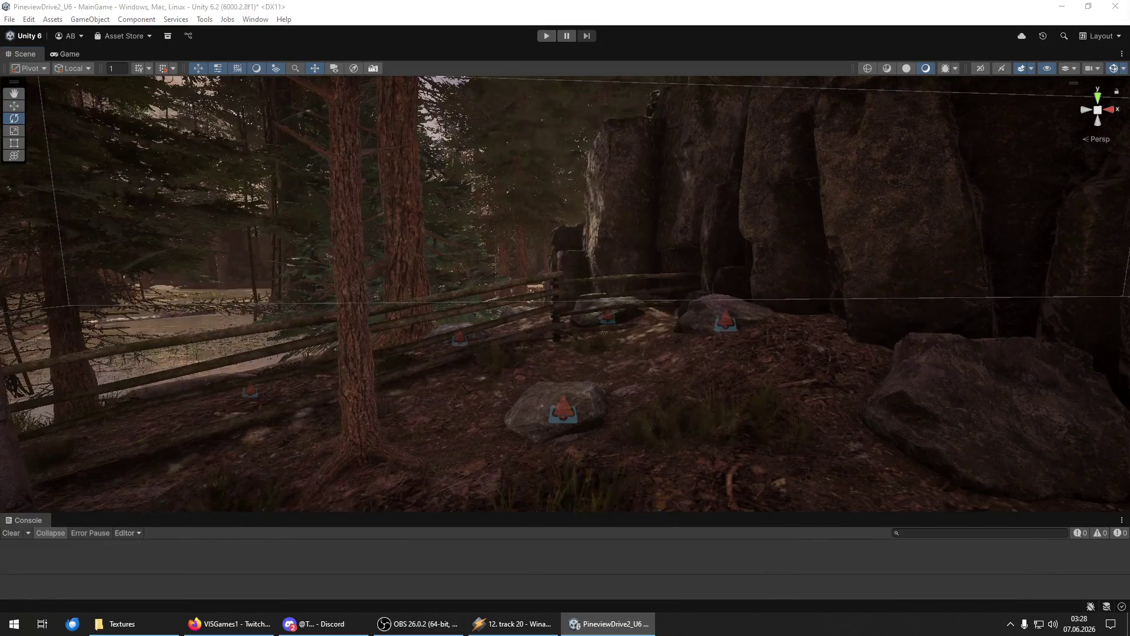
Place bushes on the rocks and near the fence, undoing the last placement.
{"action": "left_click_drag", "start_coordinate": [553, 374], "coordinate": [554, 375]}
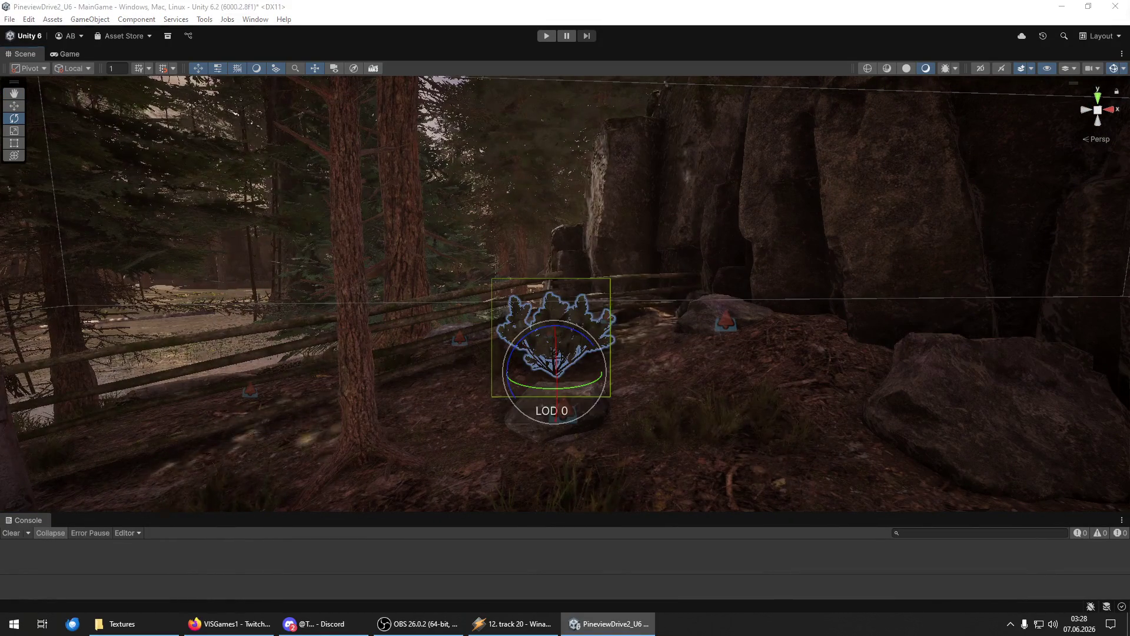
{"action": "mouse_move", "coordinate": [759, 435]}
{"action": "left_mouse_down"}
{"action": "mouse_move", "coordinate": [746, 465]}
{"action": "mouse_move", "coordinate": [680, 466]}
{"action": "mouse_move", "coordinate": [686, 497]}
{"action": "mouse_move", "coordinate": [598, 555]}
{"action": "mouse_move", "coordinate": [764, 515]}
{"action": "mouse_move", "coordinate": [749, 396]}
{"action": "mouse_move", "coordinate": [760, 412]}
{"action": "left_mouse_up"}
{"action": "scroll", "coordinate": [731, 442], "scroll_direction": "down", "scroll_amount": 2}
{"action": "key", "text": "ctrl+z"}
Add a broad-leaved plant in the grass beside the split-rail fence and select the bush by the rock.
{"action": "mouse_move", "coordinate": [866, 308]}
{"action": "left_mouse_down"}
{"action": "mouse_move", "coordinate": [723, 403]}
{"action": "mouse_move", "coordinate": [772, 349]}
{"action": "left_mouse_up"}
{"action": "left_click_drag", "start_coordinate": [693, 386], "coordinate": [820, 397]}
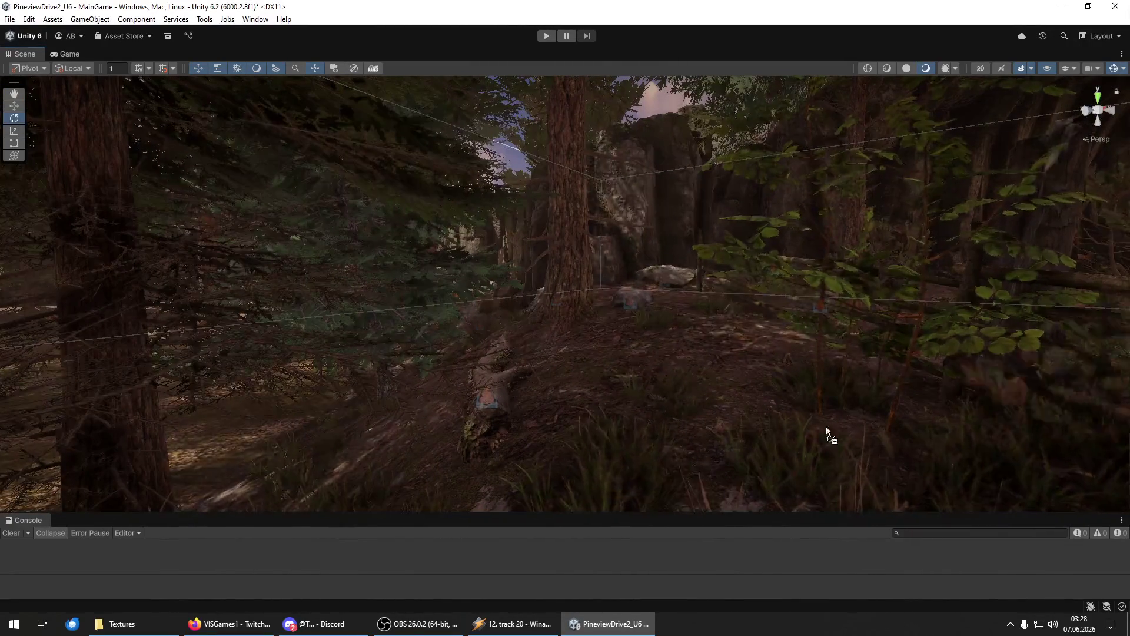
{"action": "scroll", "coordinate": [606, 362], "scroll_direction": "up", "scroll_amount": 5}
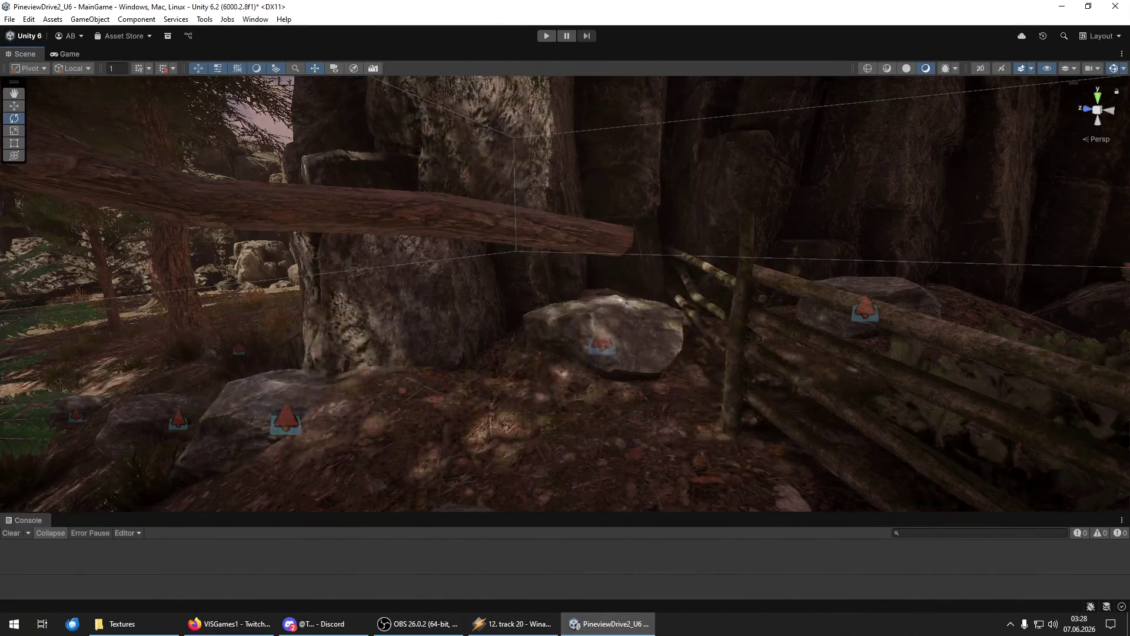
{"action": "left_click", "coordinate": [498, 444]}
{"action": "mouse_move", "coordinate": [591, 467]}
{"action": "left_mouse_down"}
{"action": "mouse_move", "coordinate": [488, 459]}
{"action": "mouse_move", "coordinate": [384, 430]}
{"action": "mouse_move", "coordinate": [42, 457]}
{"action": "mouse_move", "coordinate": [1015, 457]}
{"action": "mouse_move", "coordinate": [1038, 438]}
{"action": "mouse_move", "coordinate": [184, 434]}
{"action": "mouse_move", "coordinate": [416, 449]}
{"action": "mouse_move", "coordinate": [790, 441]}
{"action": "mouse_move", "coordinate": [971, 454]}
{"action": "left_mouse_up"}
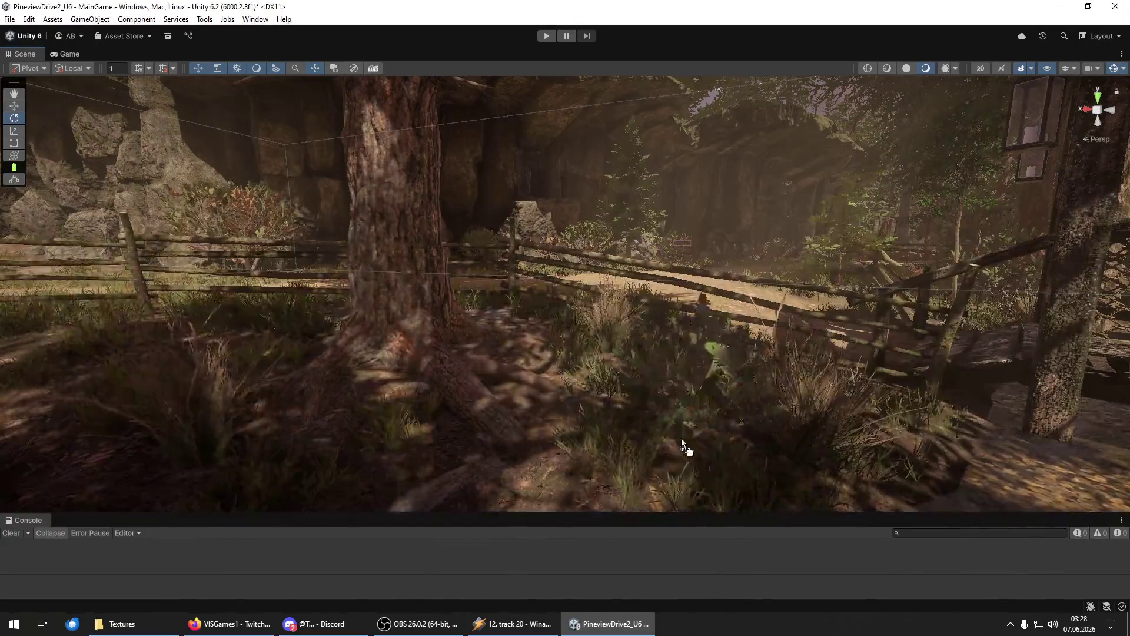
{"action": "left_click", "coordinate": [599, 365]}
{"action": "double_click", "coordinate": [599, 366]}
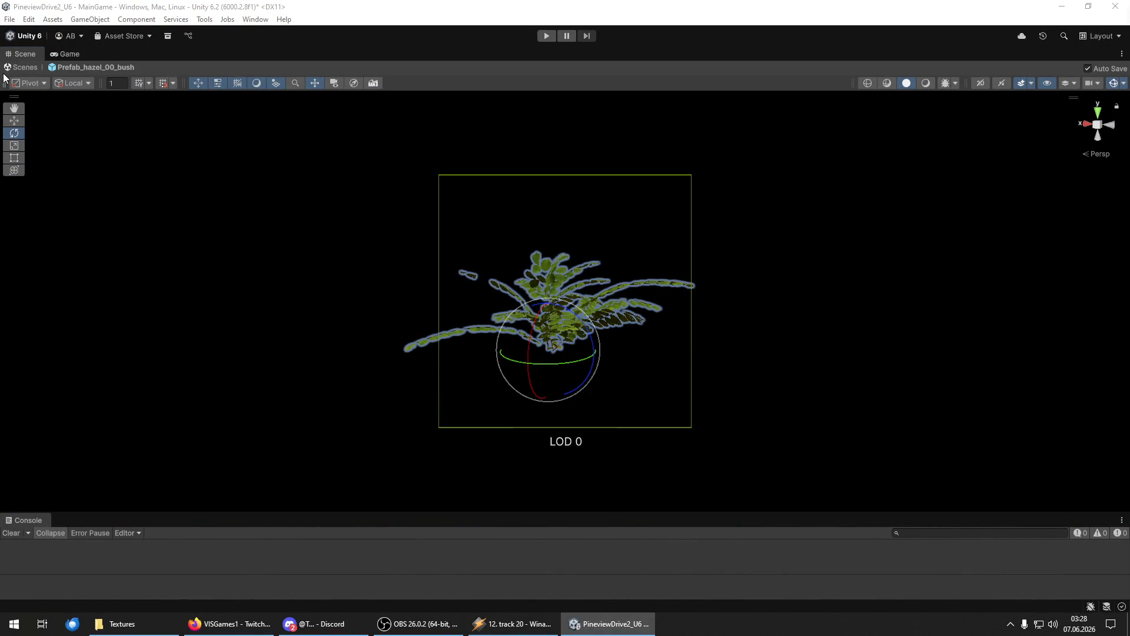
{"action": "key", "text": "Escape"}
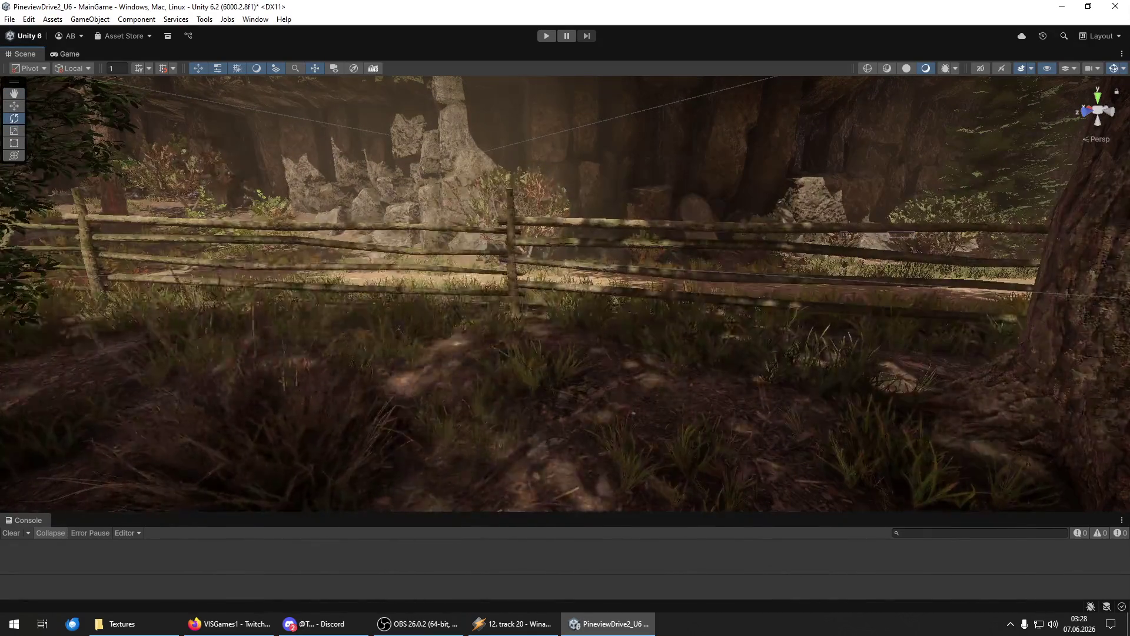
{"action": "left_click", "coordinate": [586, 388]}
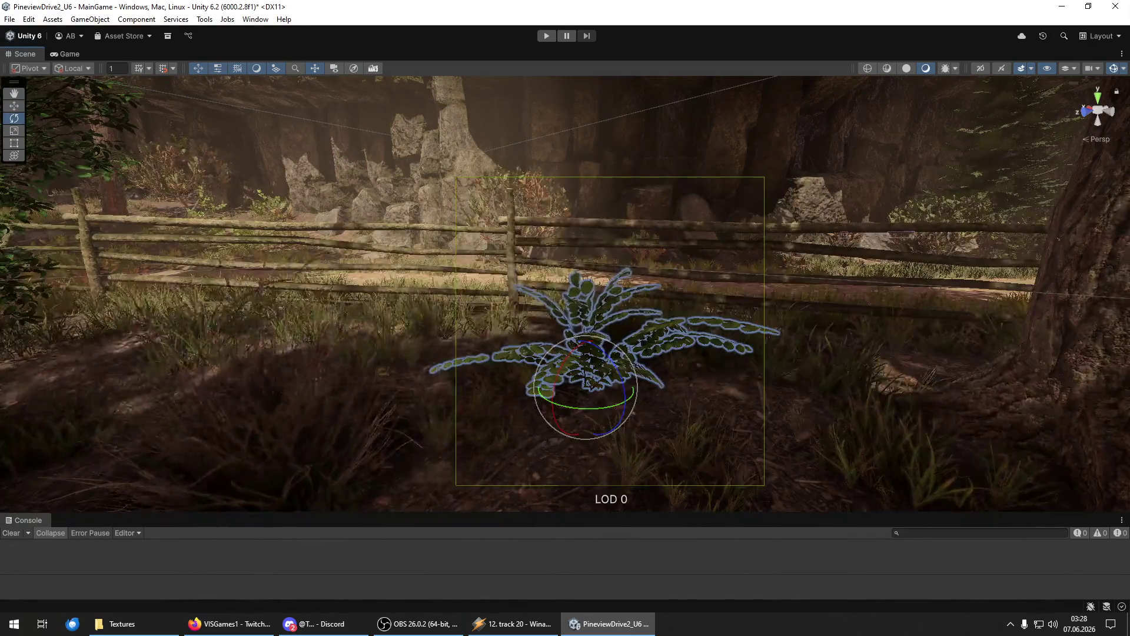
{"action": "mouse_move", "coordinate": [673, 436]}
{"action": "left_mouse_down"}
{"action": "mouse_move", "coordinate": [920, 391]}
{"action": "mouse_move", "coordinate": [954, 442]}
{"action": "left_mouse_up"}
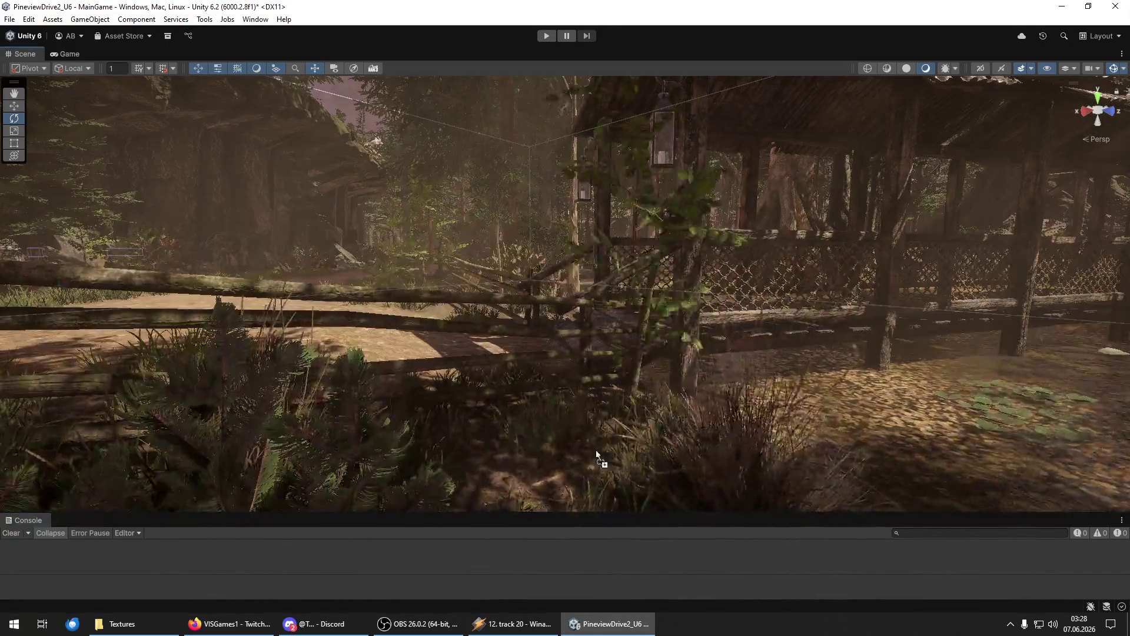
{"action": "left_click", "coordinate": [534, 432]}
{"action": "mouse_move", "coordinate": [535, 432]}
{"action": "left_mouse_down"}
{"action": "mouse_move", "coordinate": [571, 362]}
{"action": "mouse_move", "coordinate": [638, 360]}
{"action": "mouse_move", "coordinate": [638, 373]}
{"action": "mouse_move", "coordinate": [636, 355]}
{"action": "mouse_move", "coordinate": [978, 404]}
{"action": "left_mouse_up"}
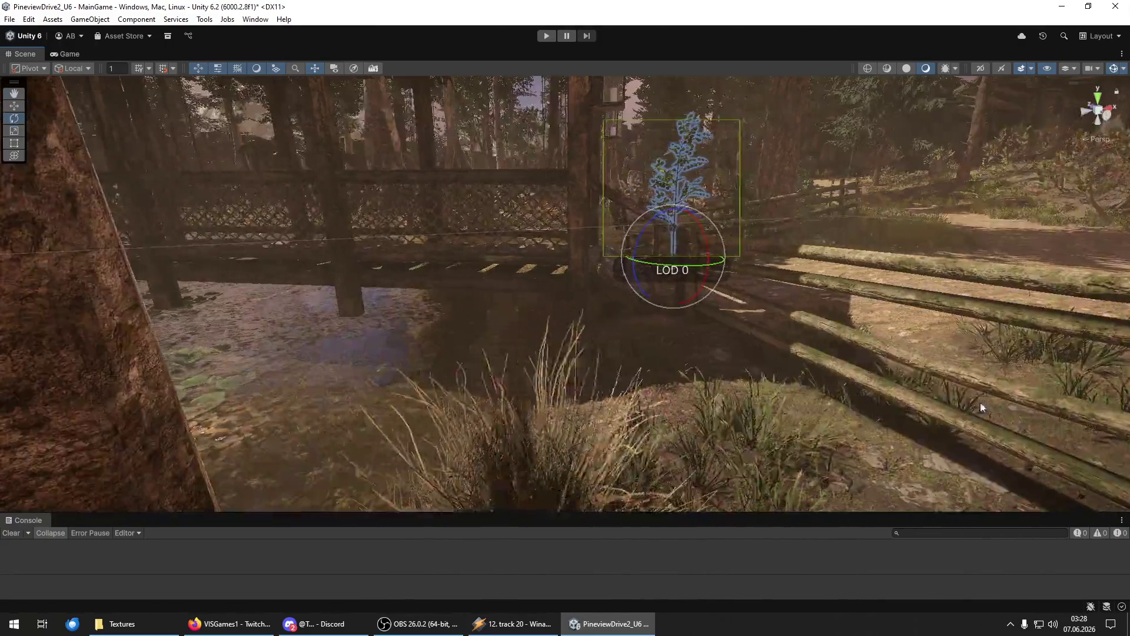
{"action": "mouse_move", "coordinate": [641, 425]}
{"action": "left_mouse_down"}
{"action": "mouse_move", "coordinate": [813, 386]}
{"action": "mouse_move", "coordinate": [1030, 369]}
{"action": "mouse_move", "coordinate": [853, 372]}
{"action": "left_mouse_up"}
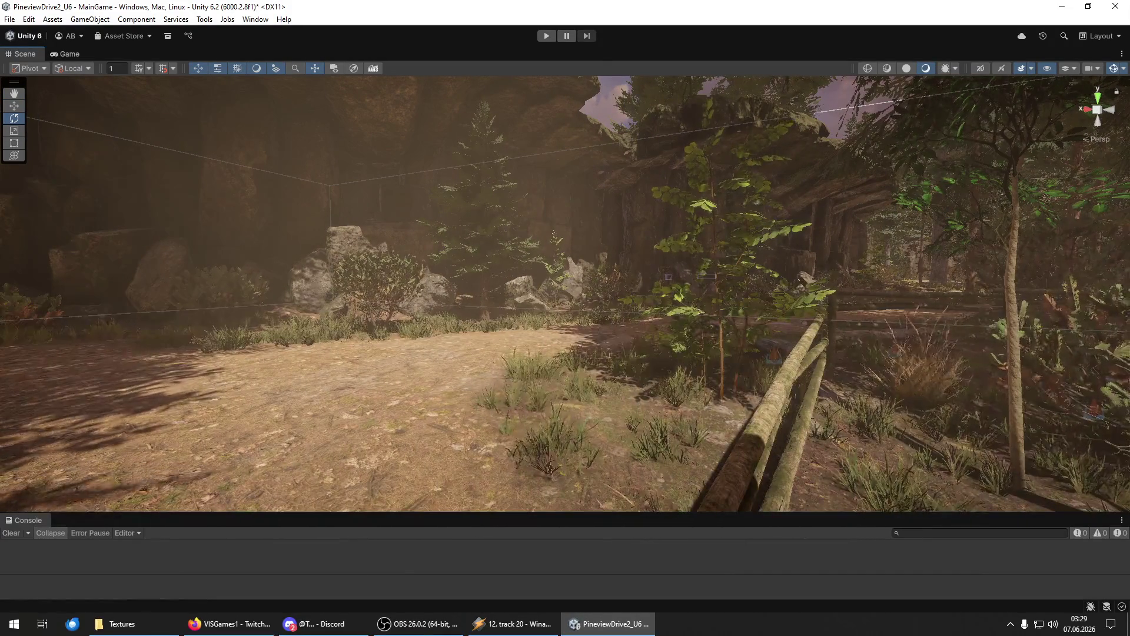